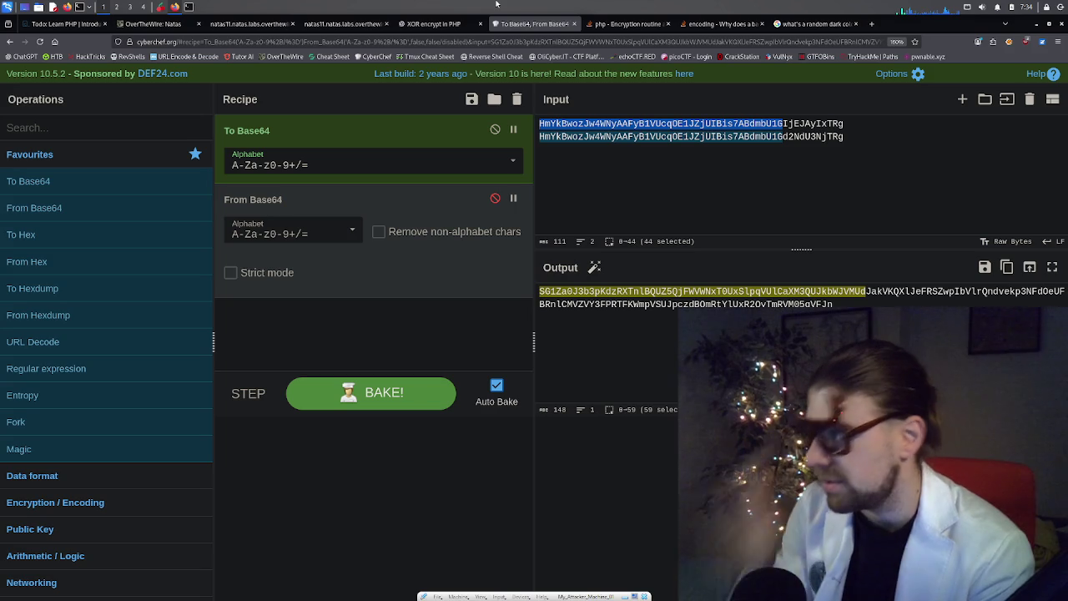
# - Switch from CyberChef to the natas11 index-source tab showing the PHP code
pyautogui.click(316, 29)
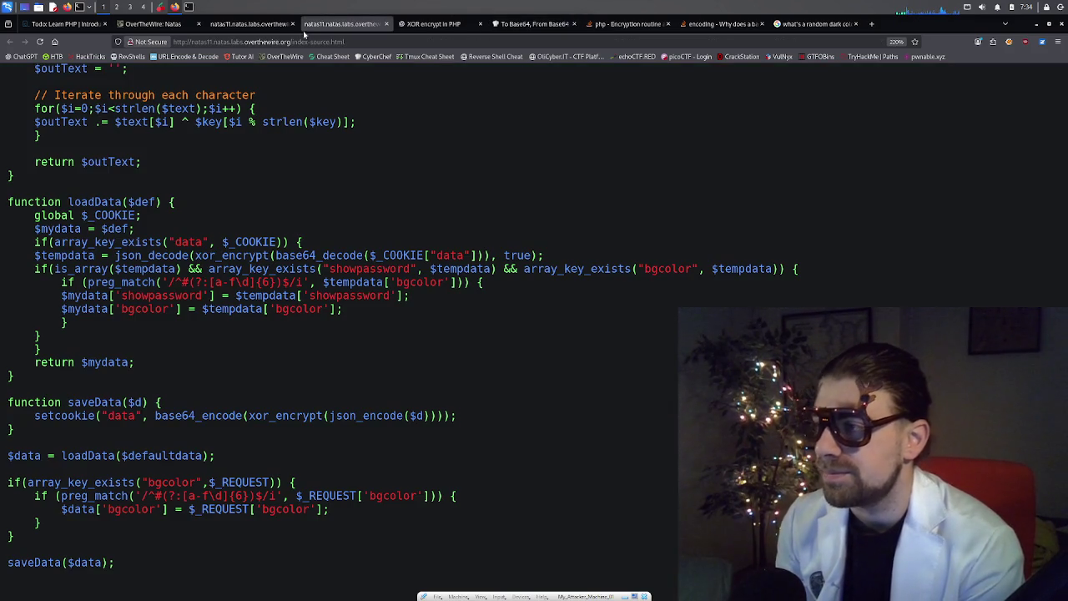
pyautogui.click(269, 29)
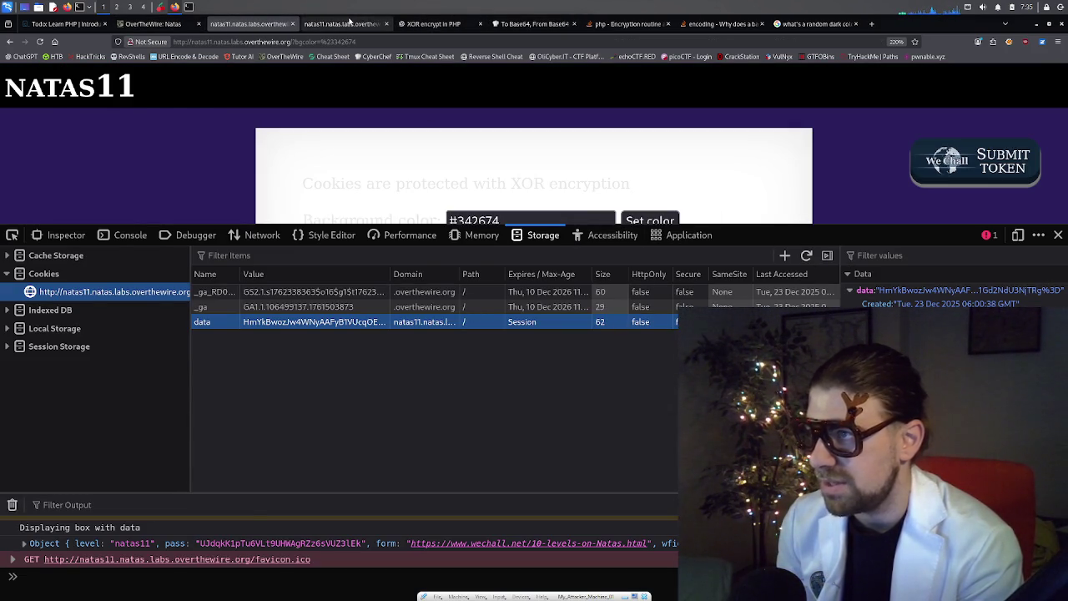
pyautogui.click(350, 22)
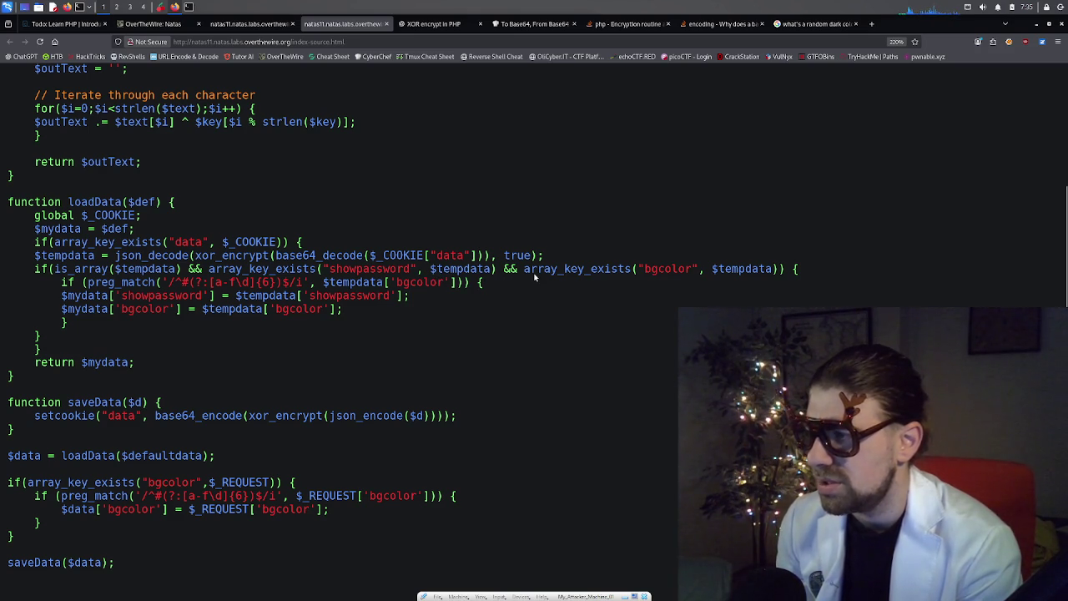
# - Highlight array_key_exists("bgcolor", $tempdata) on the is_array line of the source
pyautogui.moveTo(526, 274); pyautogui.dragTo(784, 272)
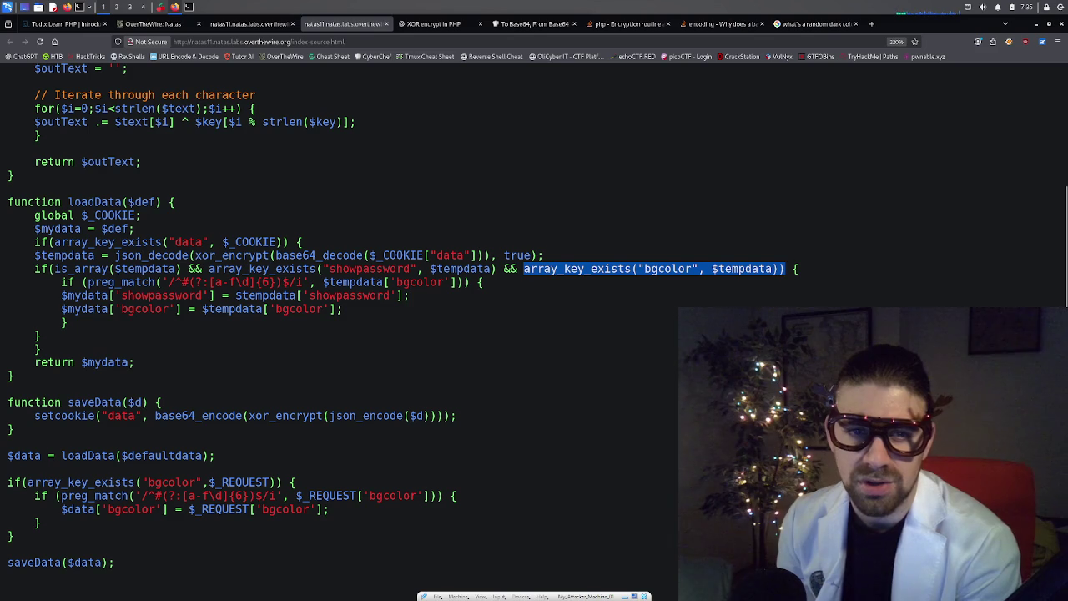
pyautogui.scroll(3, 106, 141)
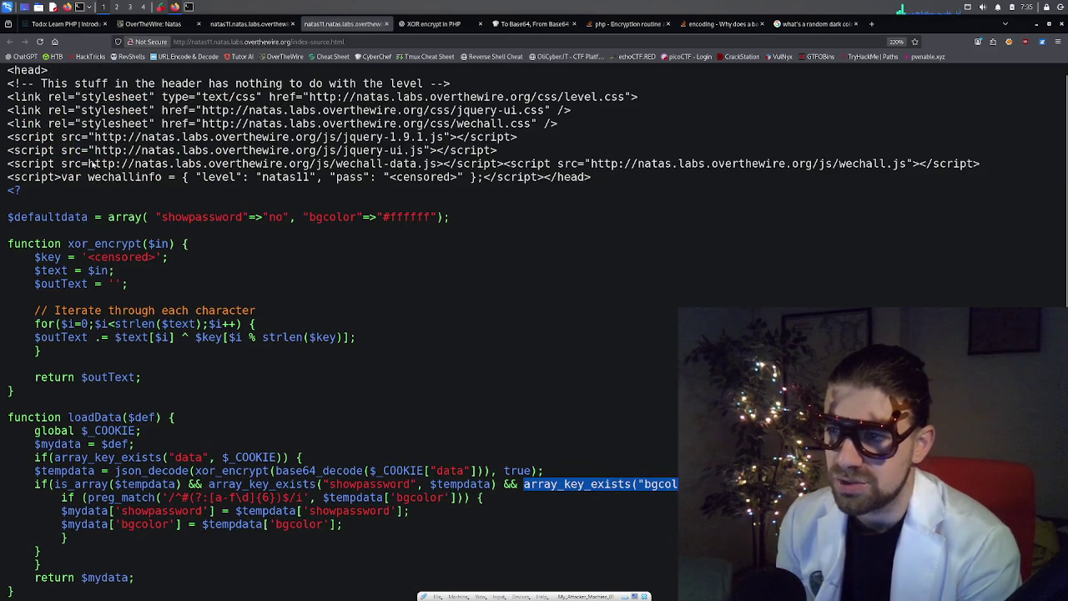
pyautogui.moveTo(68, 243); pyautogui.dragTo(281, 336)
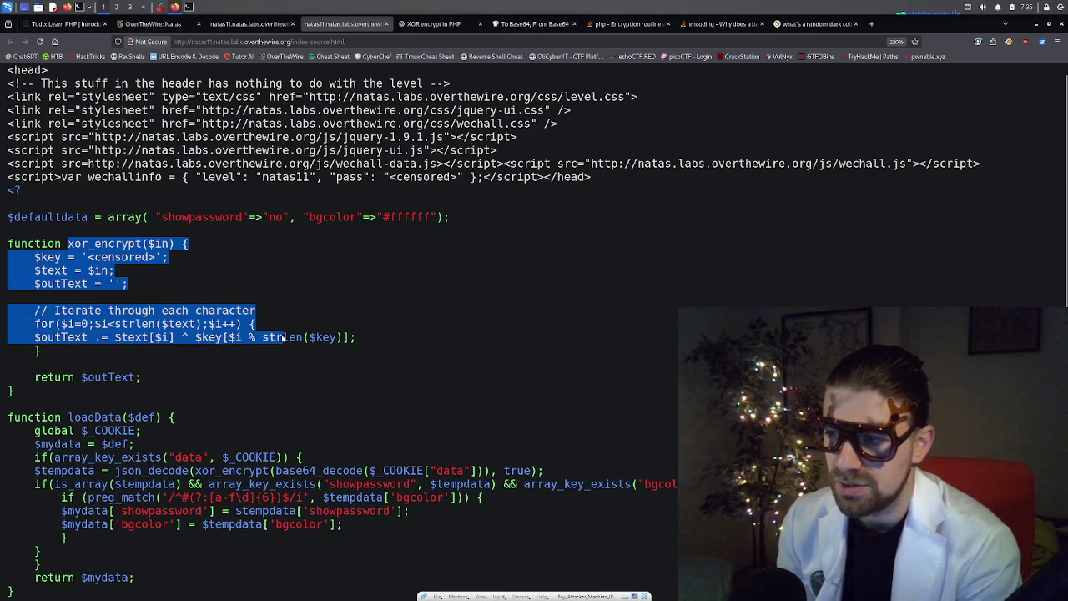
pyautogui.click(283, 334)
pyautogui.scroll(-3, 220, 236)
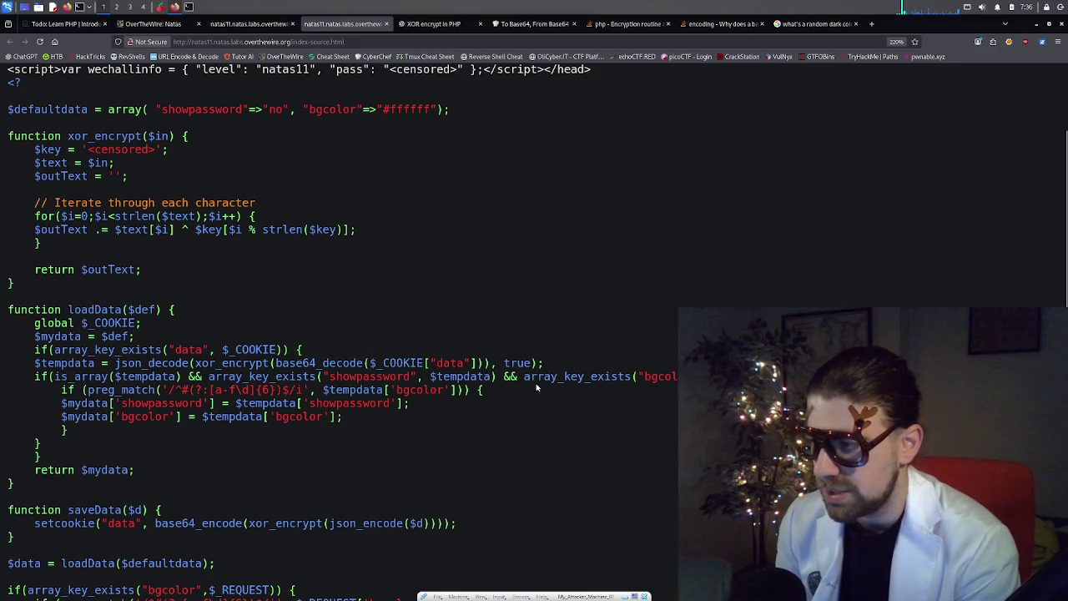
pyautogui.moveTo(531, 377); pyautogui.dragTo(678, 378)
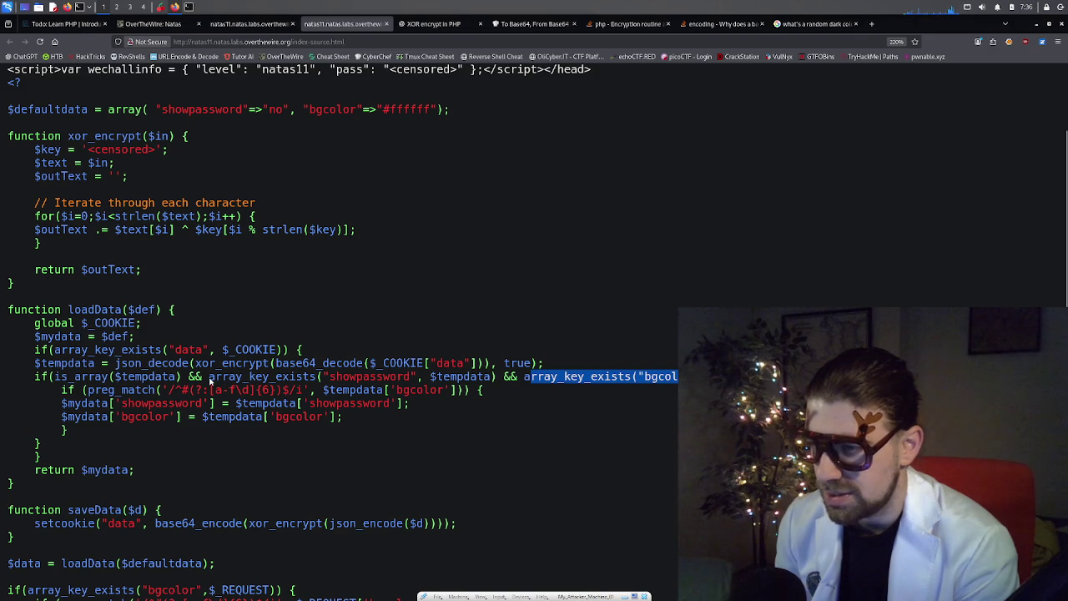
pyautogui.moveTo(208, 378); pyautogui.dragTo(499, 382)
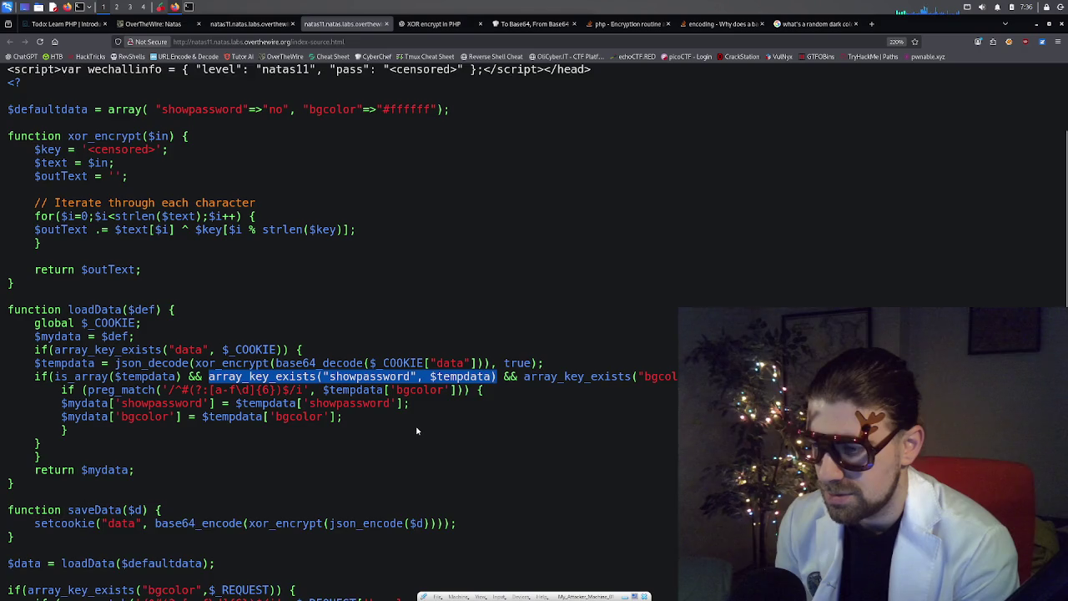
pyautogui.scroll(-2, 414, 425)
pyautogui.scroll(2, 404, 411)
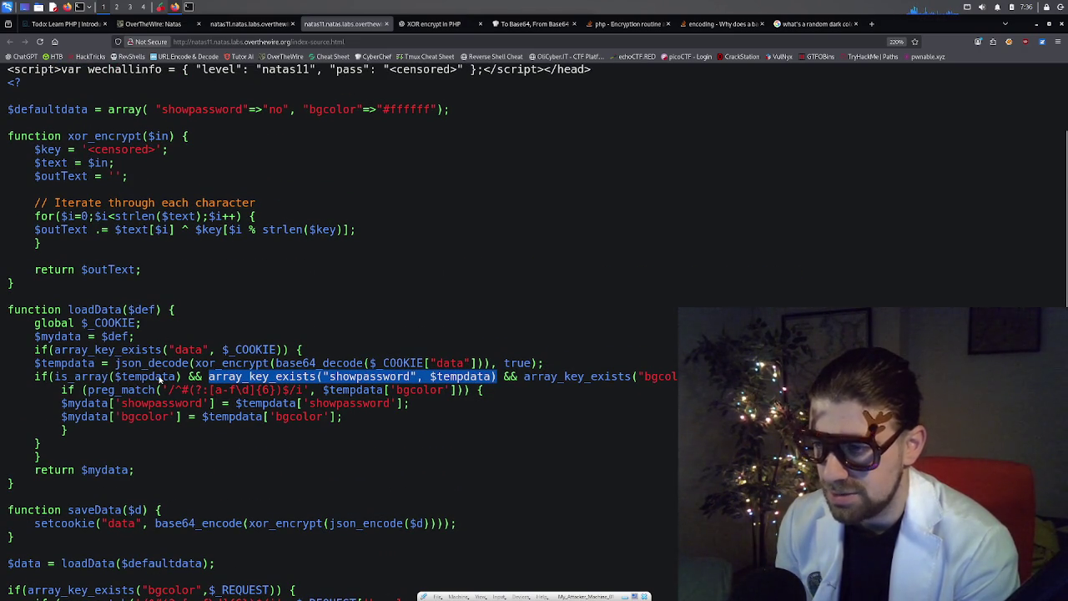
pyautogui.click(218, 381)
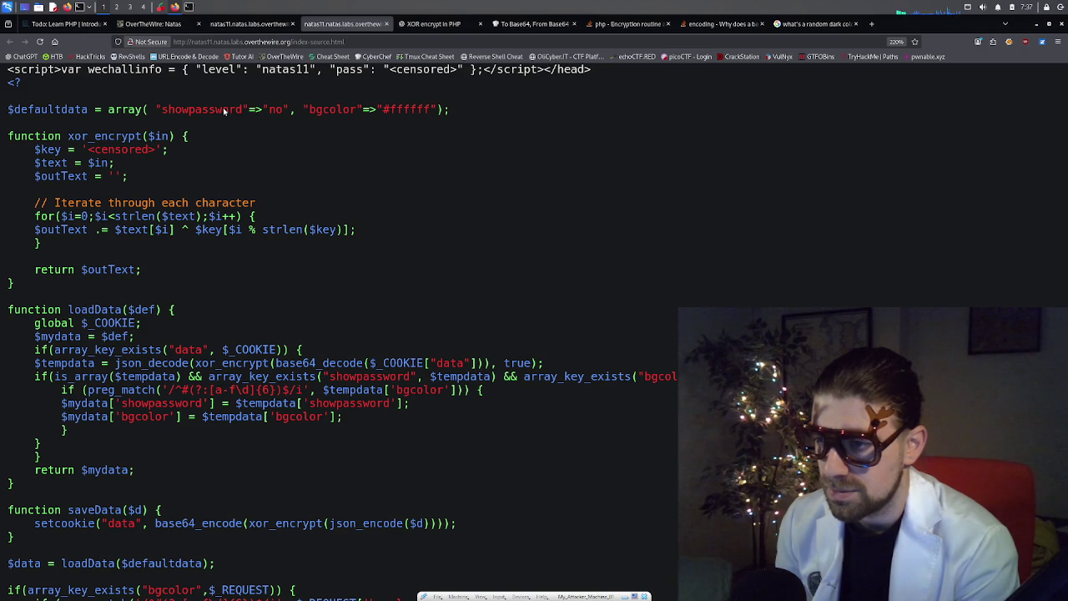
pyautogui.doubleClick(33, 110)
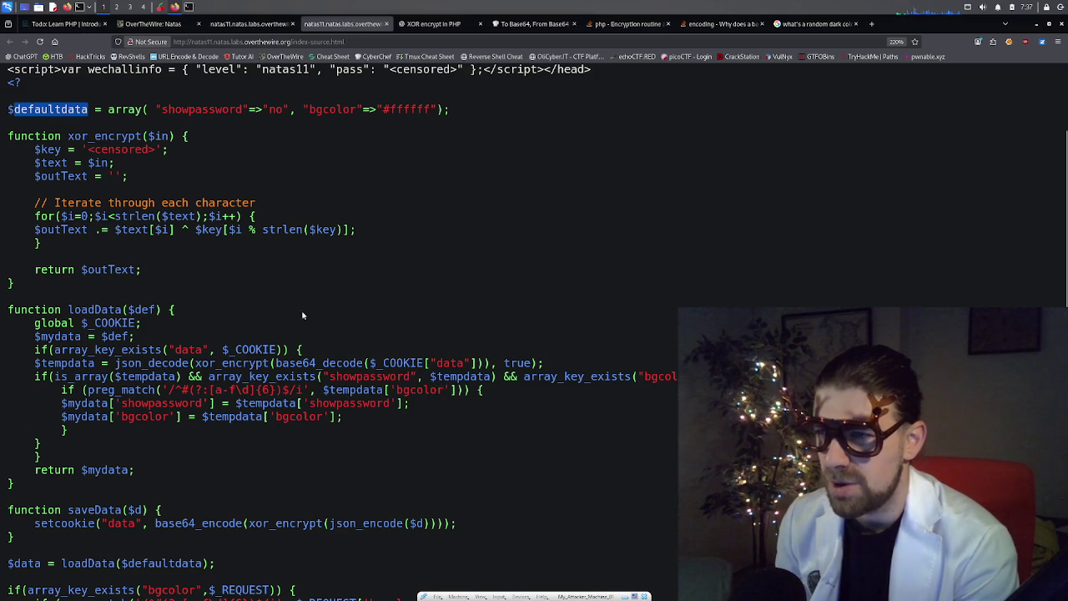
# - Copy the defaultdata name and search the page to reach its loadData usage
pyautogui.rightClick(59, 114)
pyautogui.click(79, 120)
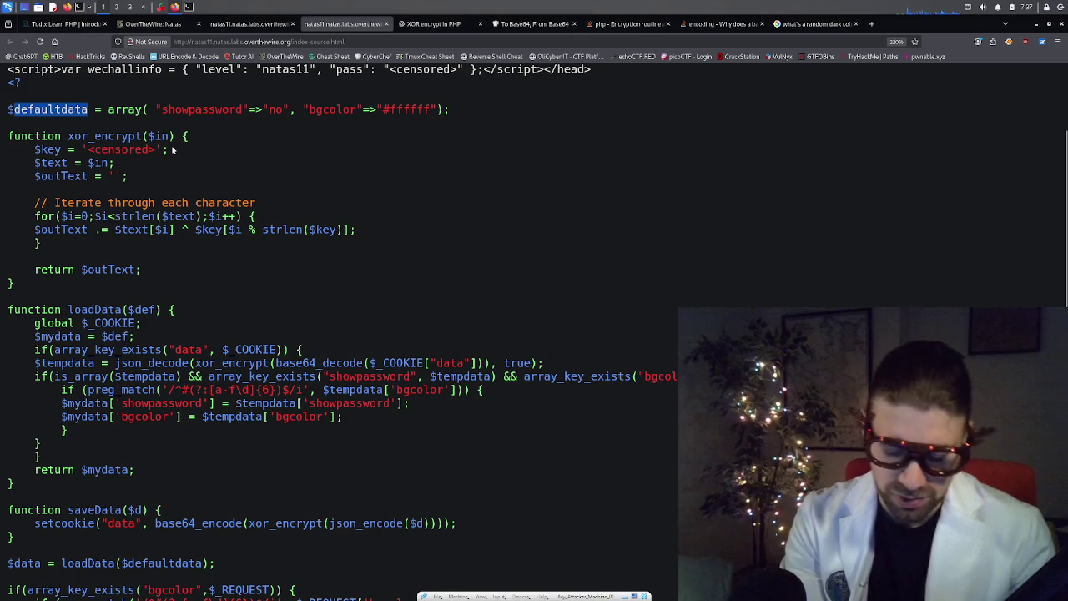
pyautogui.hotkey('ctrl', 'f')
pyautogui.press('Return')
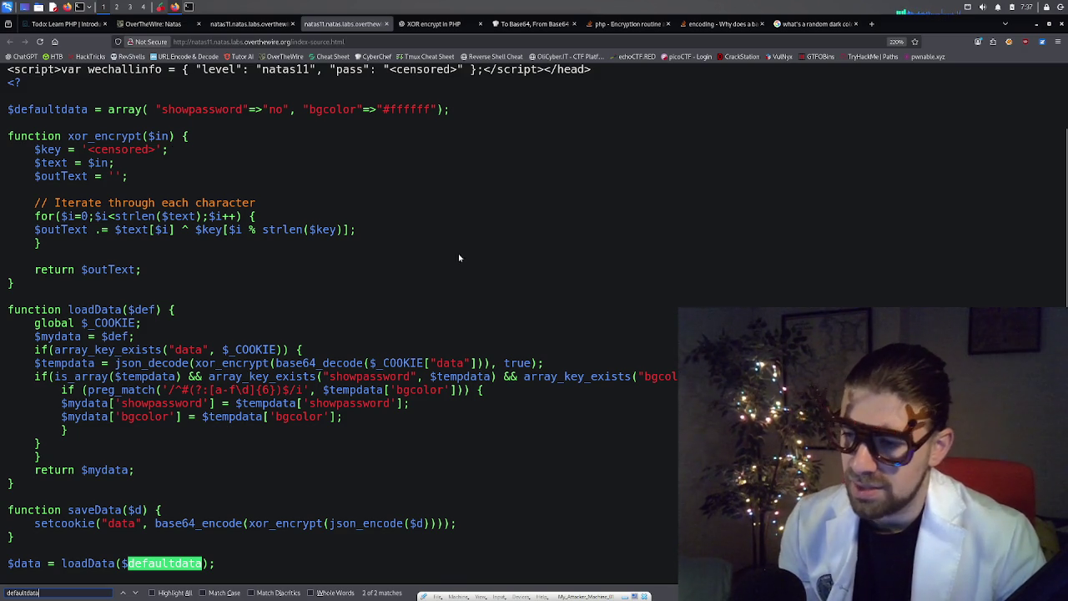
pyautogui.scroll(-3, 455, 267)
pyautogui.scroll(-2, 455, 267)
pyautogui.scroll(2, 317, 257)
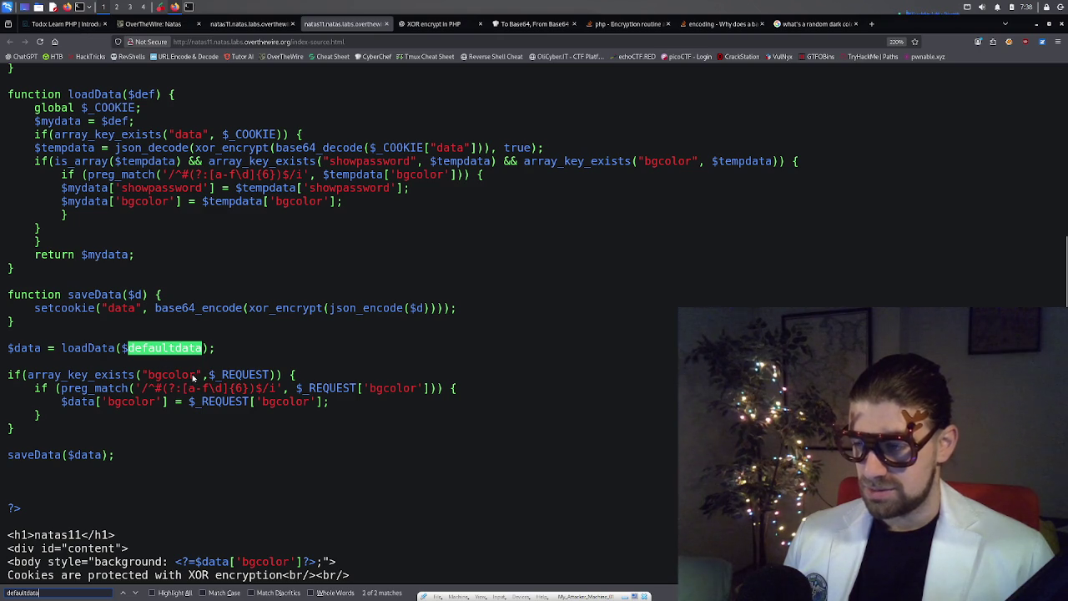
pyautogui.scroll(5, 217, 380)
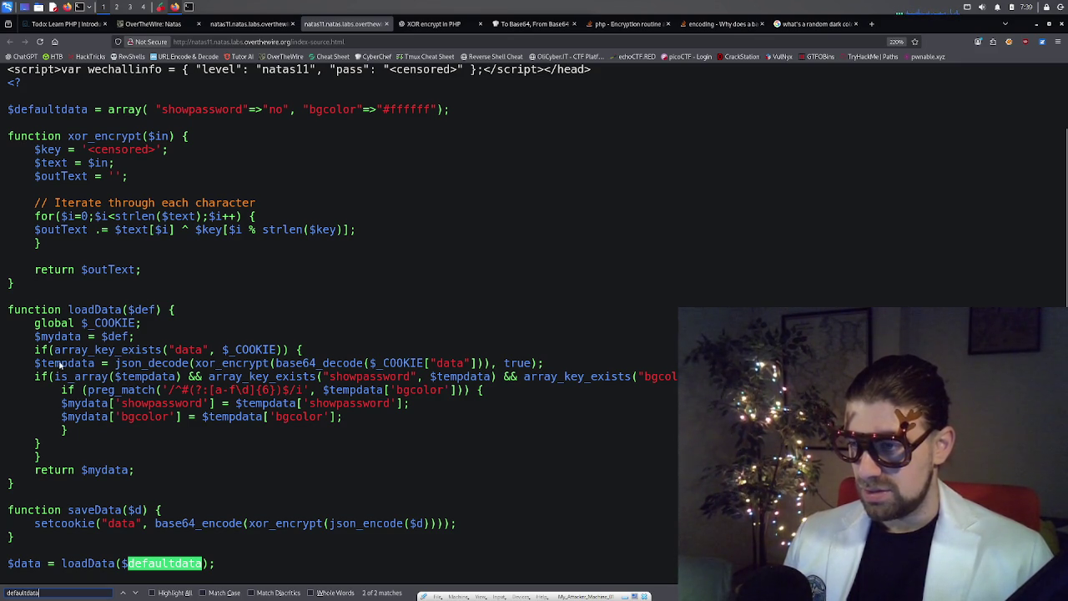
pyautogui.moveTo(116, 365)
pyautogui.mouseDown()
pyautogui.moveTo(224, 377)
pyautogui.moveTo(242, 367)
pyautogui.moveTo(391, 378)
pyautogui.moveTo(417, 367)
pyautogui.moveTo(547, 370)
pyautogui.mouseUp()
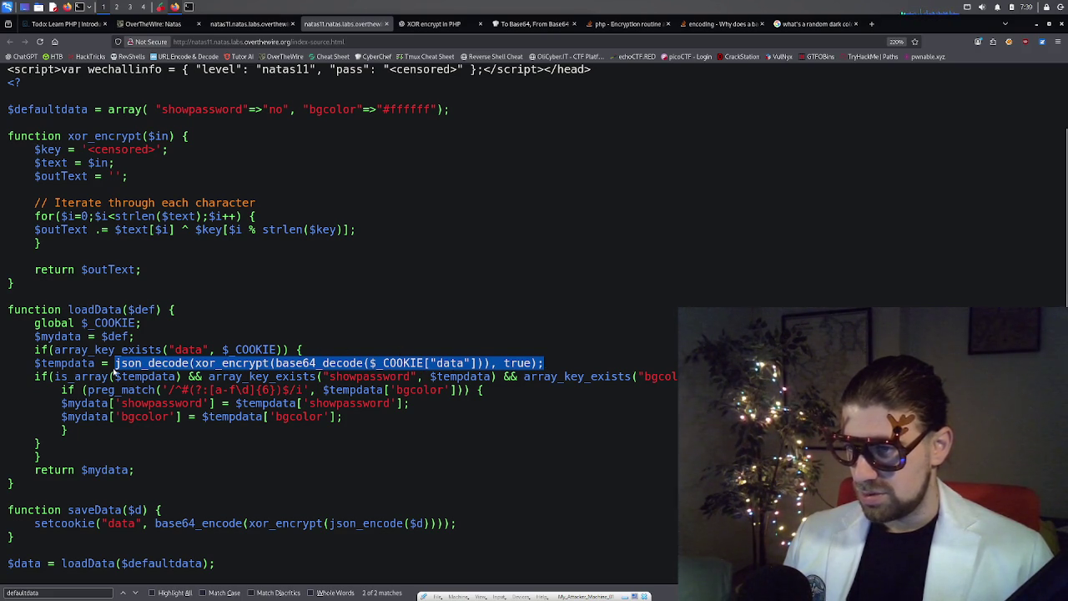
# - Highlight the cookie decoding expression in loadData
pyautogui.moveTo(114, 367)
pyautogui.mouseDown()
pyautogui.moveTo(226, 377)
pyautogui.moveTo(426, 364)
pyautogui.moveTo(547, 371)
pyautogui.mouseUp()
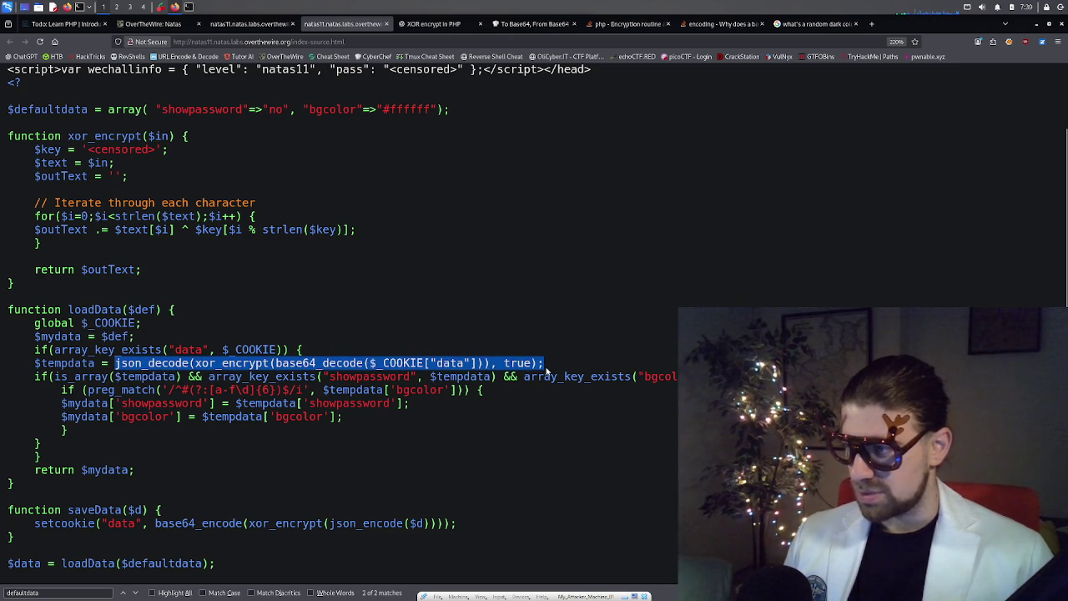
pyautogui.scroll(2, 641, 400)
pyautogui.scroll(-4, 534, 389)
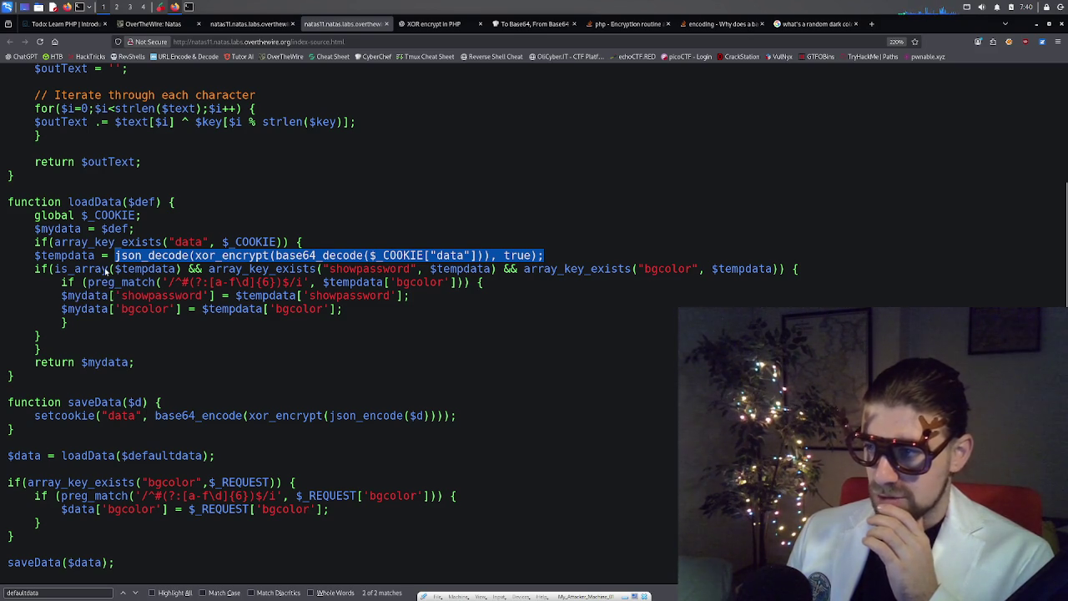
# - Highlight the is_array/showpassword checks, the preg_match validation, and its {6} length limit
pyautogui.moveTo(109, 272); pyautogui.dragTo(806, 273)
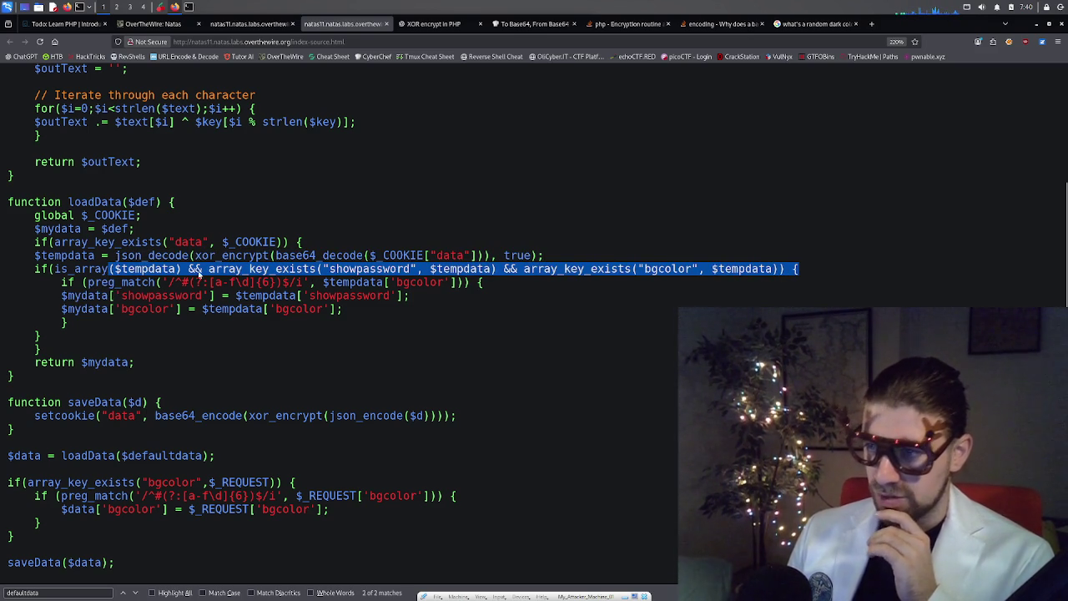
pyautogui.moveTo(88, 282)
pyautogui.mouseDown()
pyautogui.moveTo(152, 294)
pyautogui.moveTo(155, 284)
pyautogui.mouseUp()
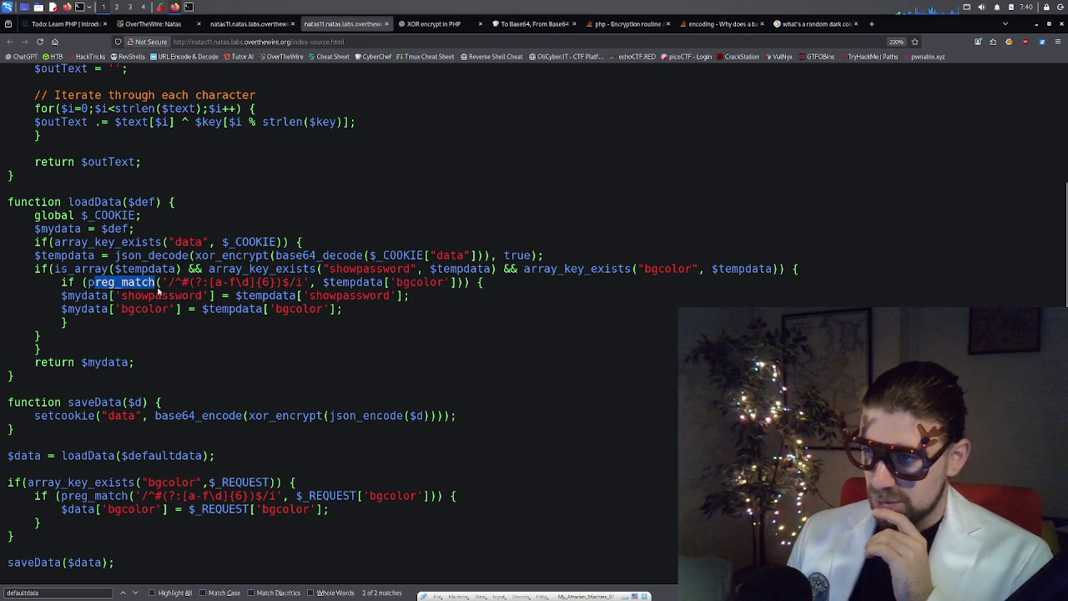
pyautogui.click(155, 287)
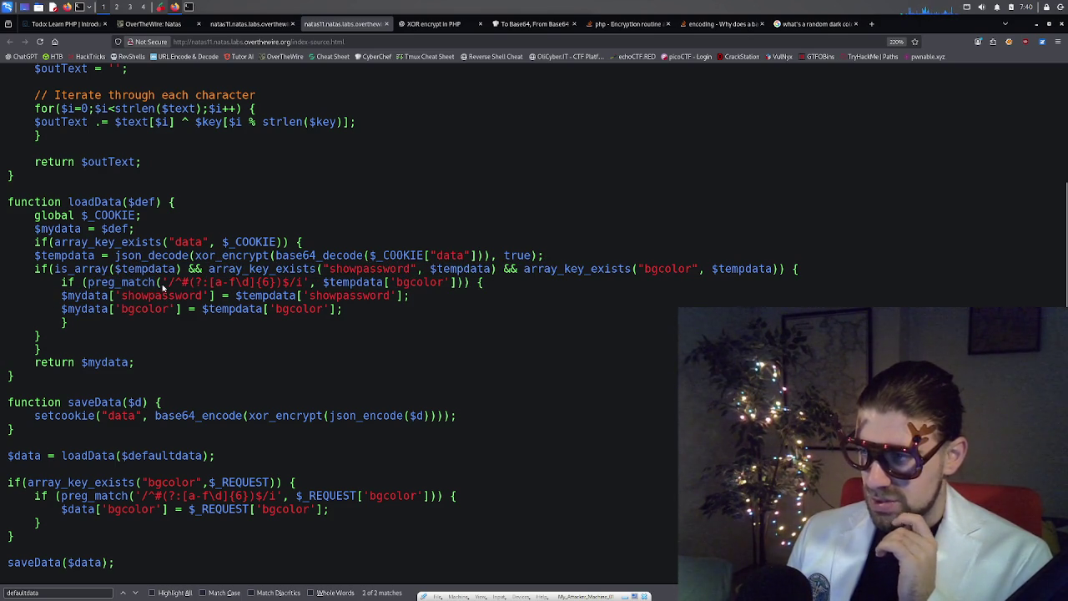
pyautogui.doubleClick(265, 285)
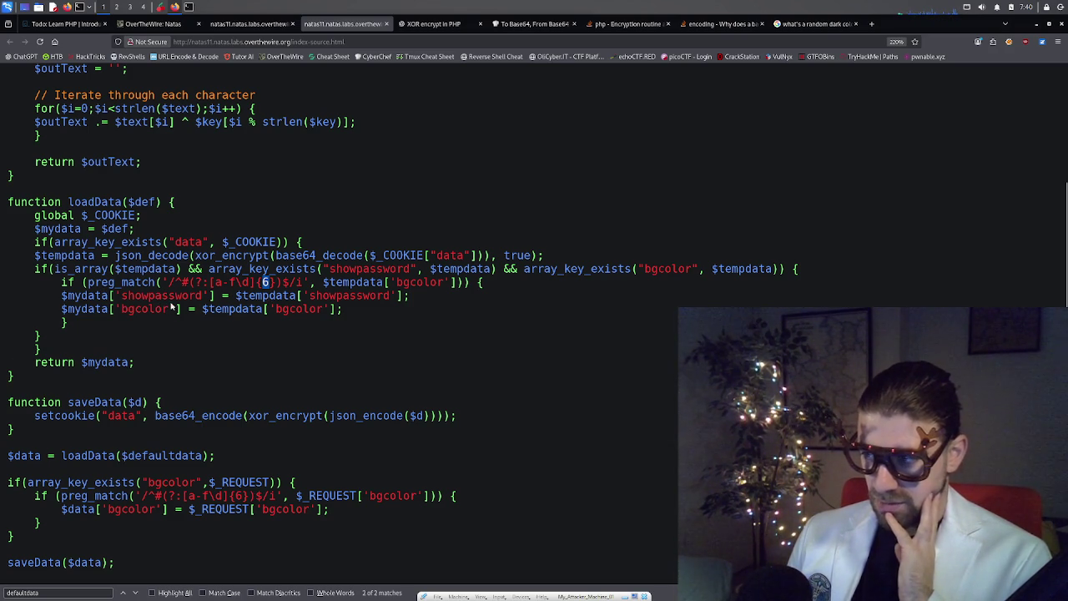
pyautogui.scroll(3, 251, 221)
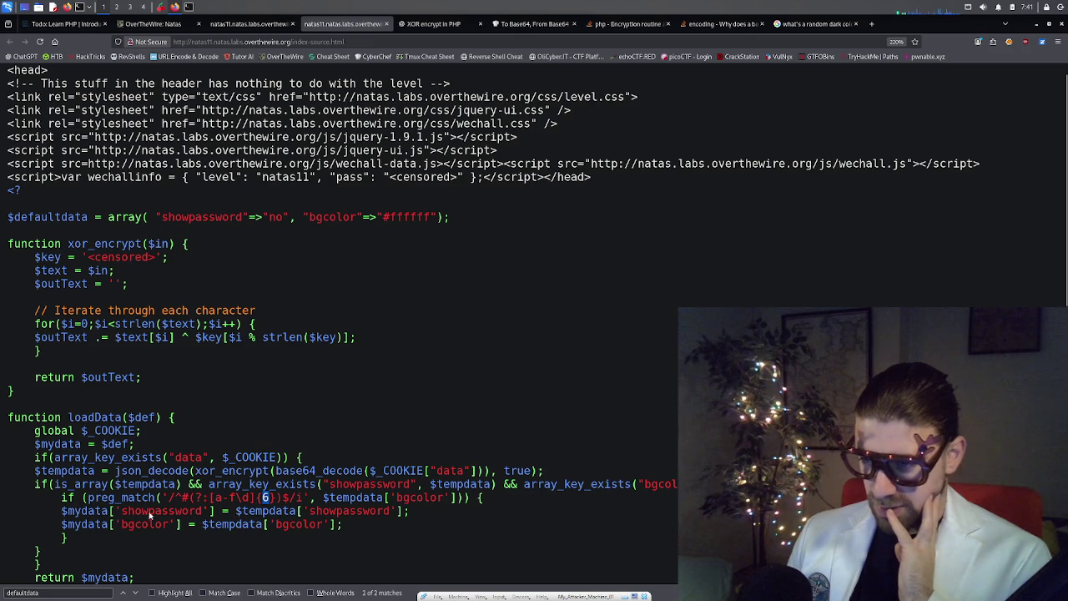
pyautogui.scroll(-3, 130, 509)
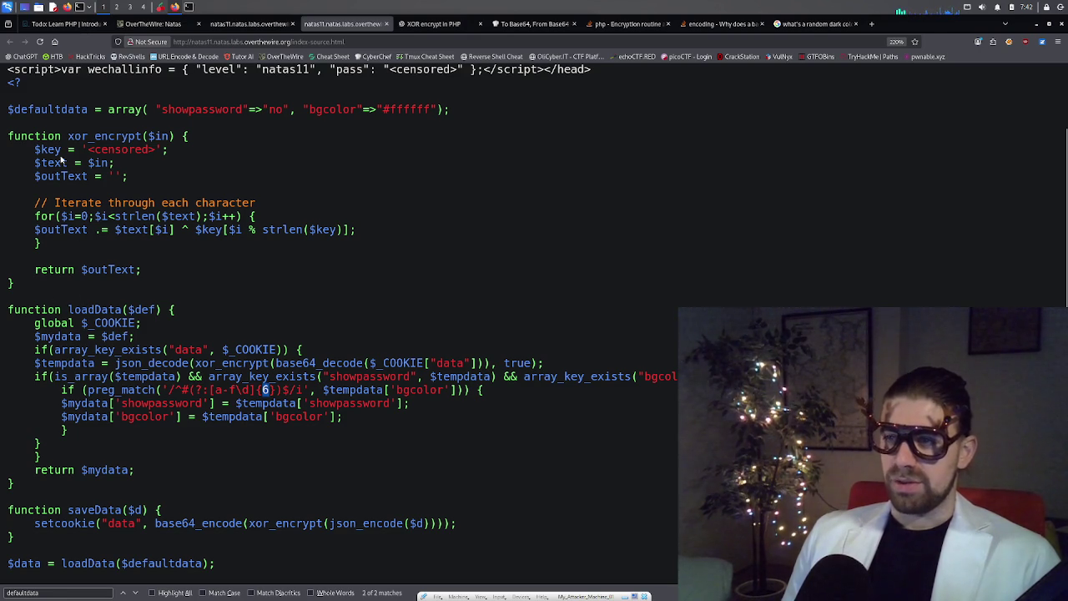
# - Mark $key, the censored key value, and the array_key_exists bgcolor check
pyautogui.moveTo(34, 150)
pyautogui.mouseDown()
pyautogui.moveTo(52, 163)
pyautogui.moveTo(62, 154)
pyautogui.mouseUp()
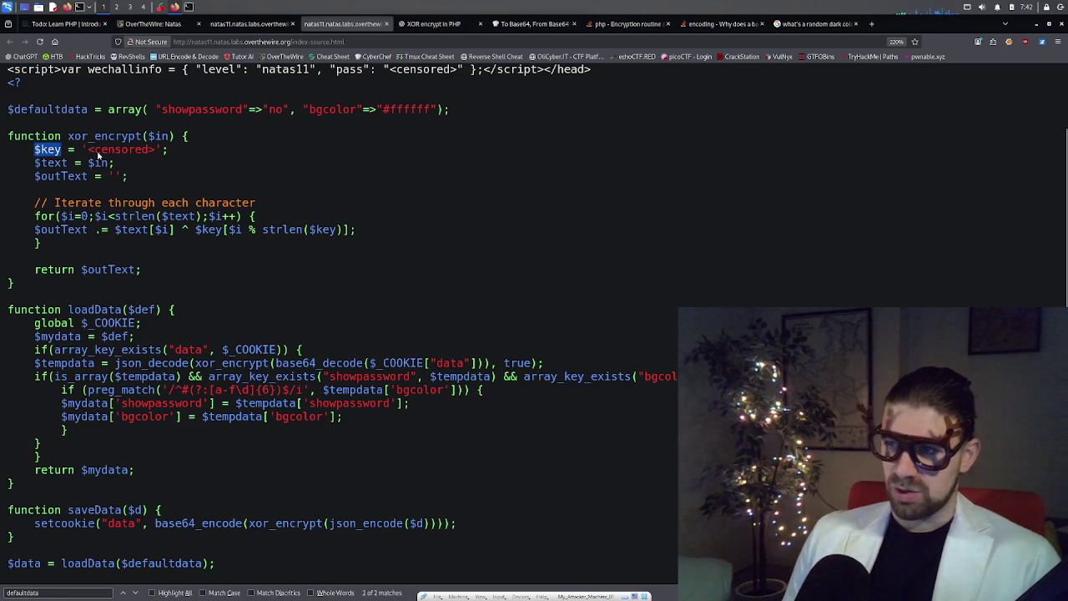
pyautogui.moveTo(88, 151); pyautogui.dragTo(155, 154)
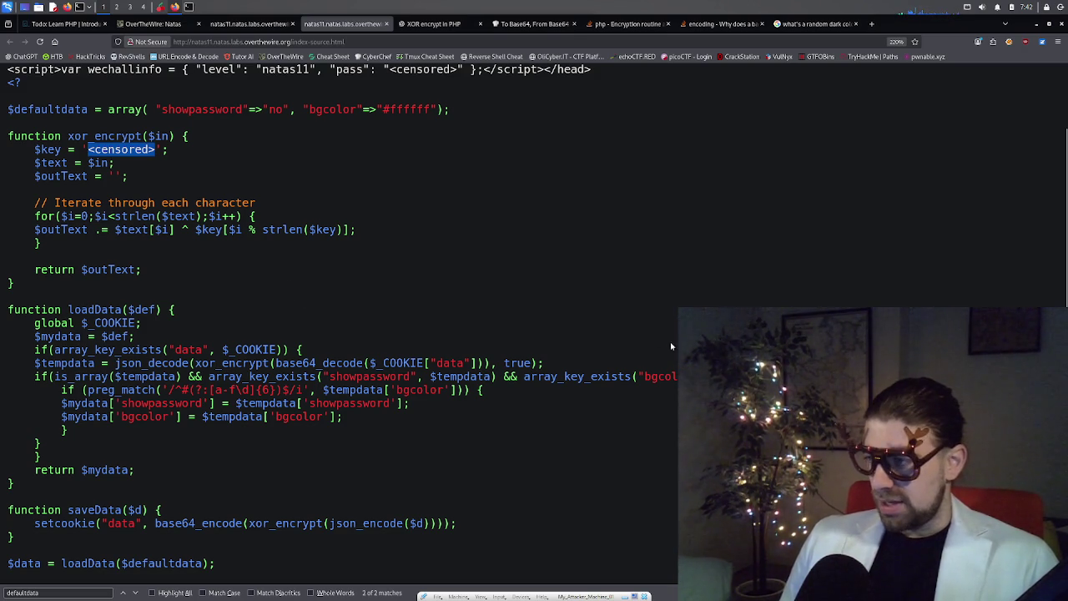
pyautogui.moveTo(525, 377); pyautogui.dragTo(679, 378)
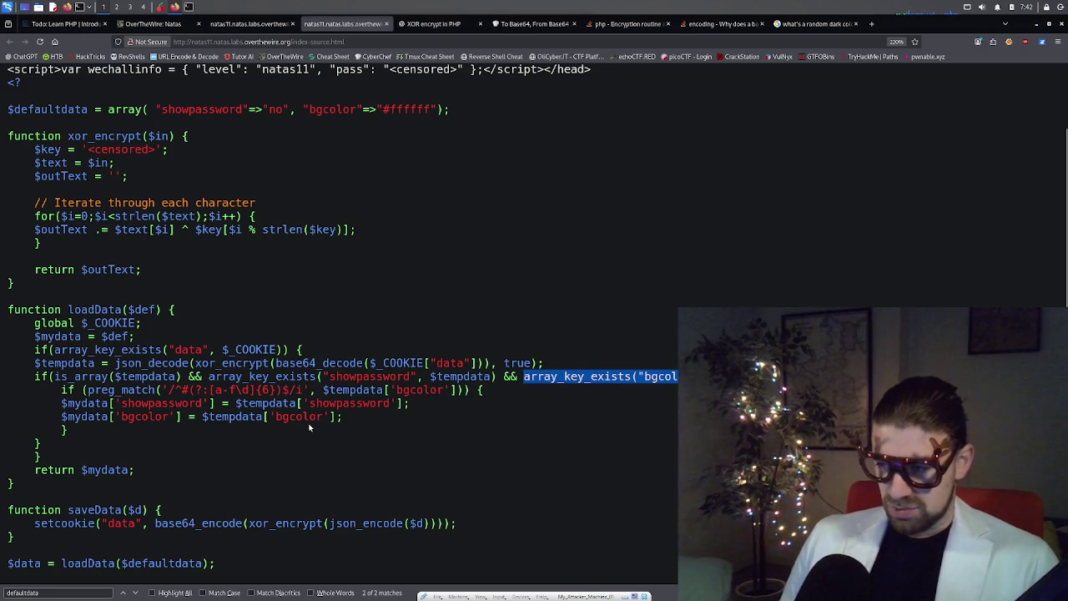
pyautogui.scroll(-3, 310, 430)
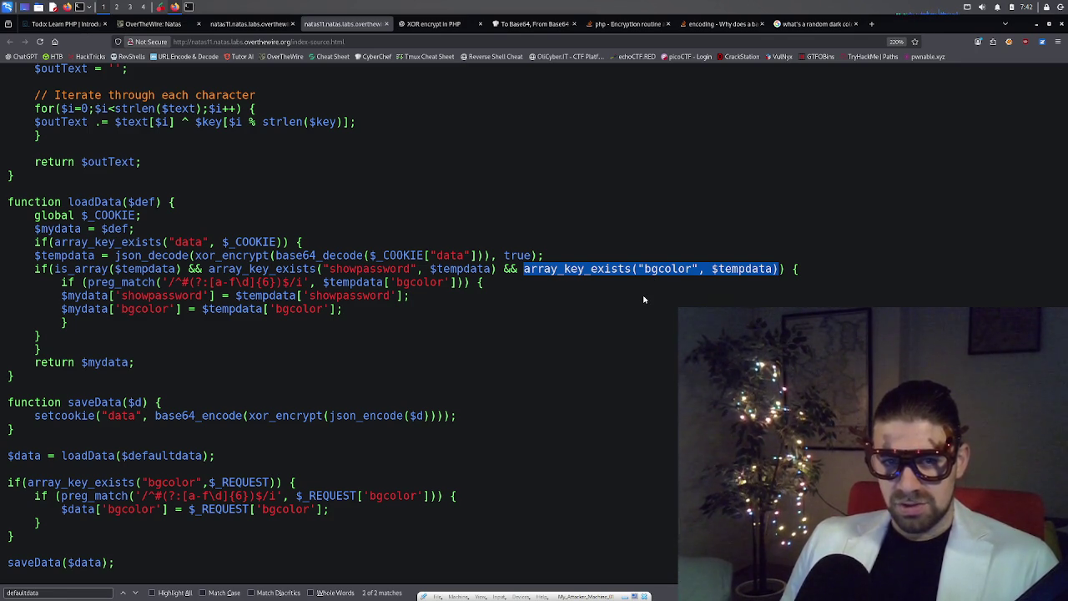
pyautogui.scroll(5, 224, 245)
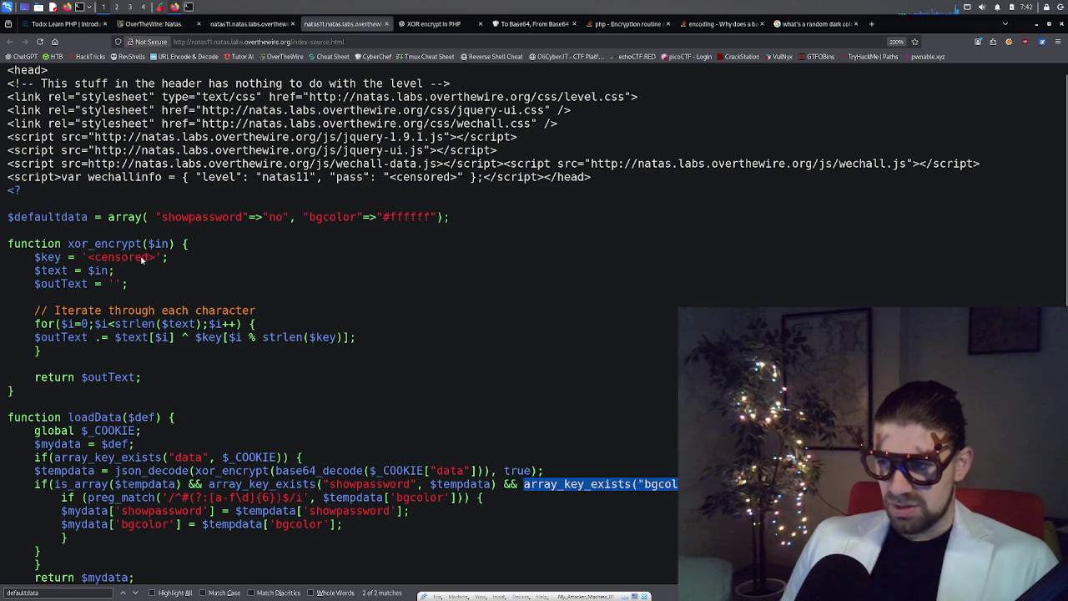
pyautogui.moveTo(156, 259)
pyautogui.mouseDown()
pyautogui.moveTo(90, 272)
pyautogui.moveTo(91, 262)
pyautogui.mouseUp()
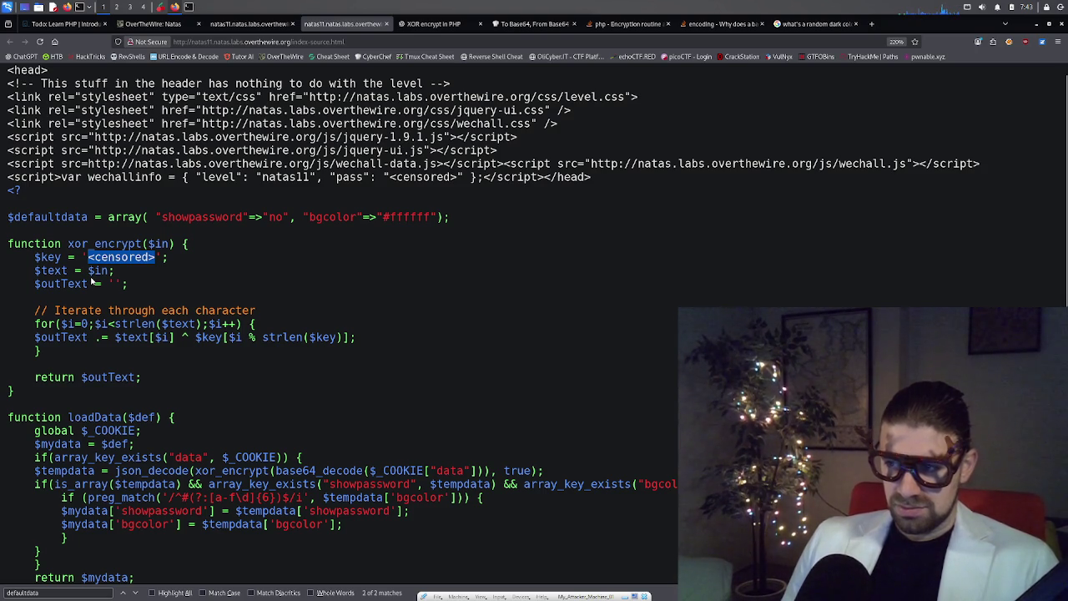
pyautogui.scroll(-3, 91, 284)
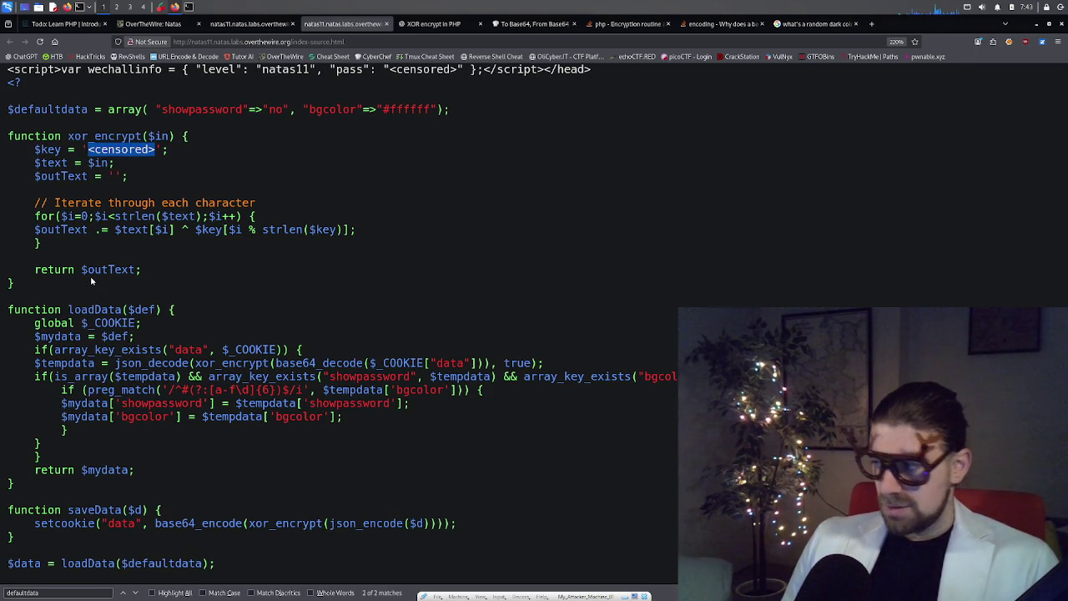
pyautogui.moveTo(526, 381); pyautogui.dragTo(678, 381)
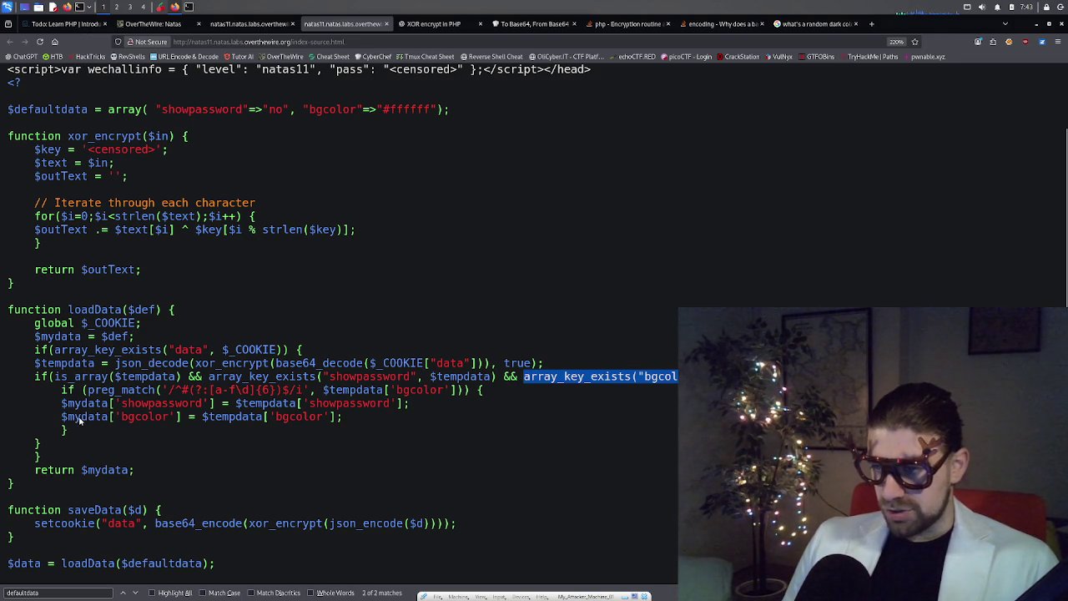
# - Mark $mydata['bgcolor'] as the target, then $tempdata['bgcolor'] as the cookie-sourced value
pyautogui.moveTo(60, 422); pyautogui.dragTo(107, 424)
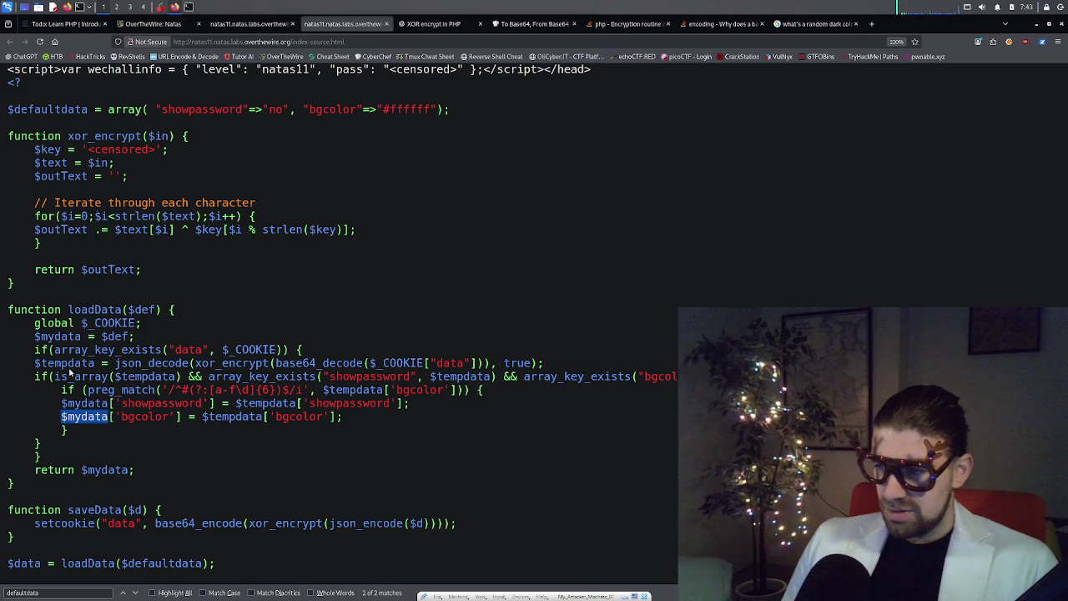
pyautogui.click(57, 417)
pyautogui.moveTo(57, 418); pyautogui.dragTo(179, 420)
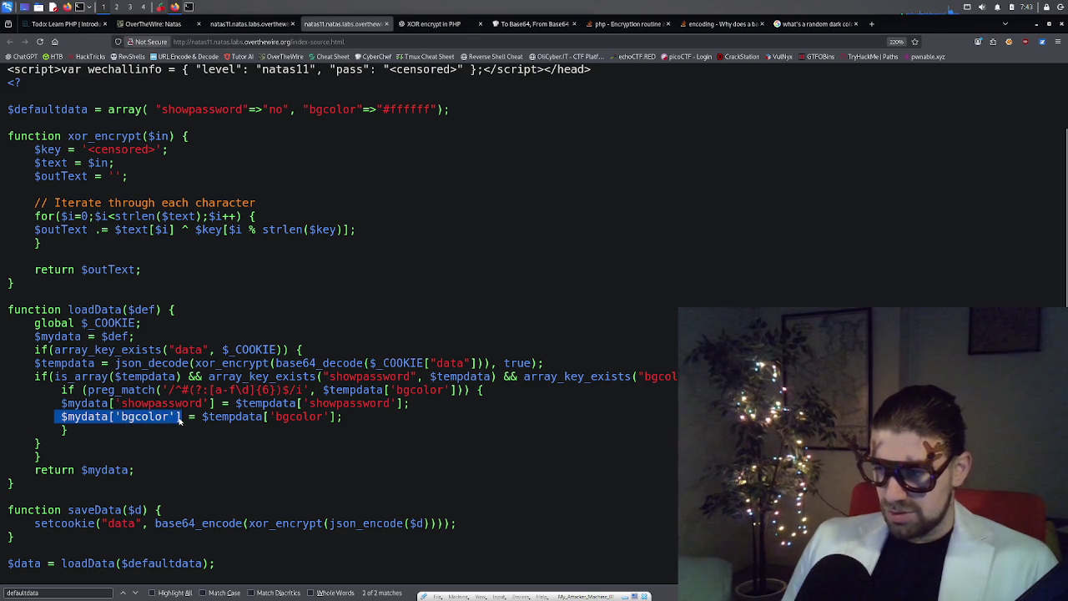
pyautogui.click(182, 421)
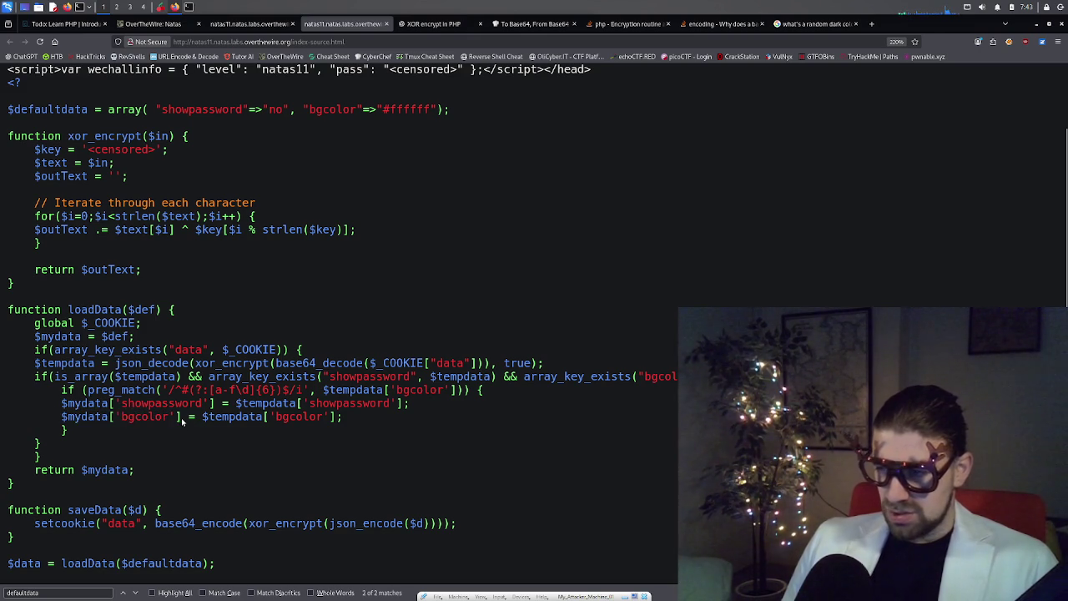
pyautogui.moveTo(180, 420); pyautogui.dragTo(63, 421)
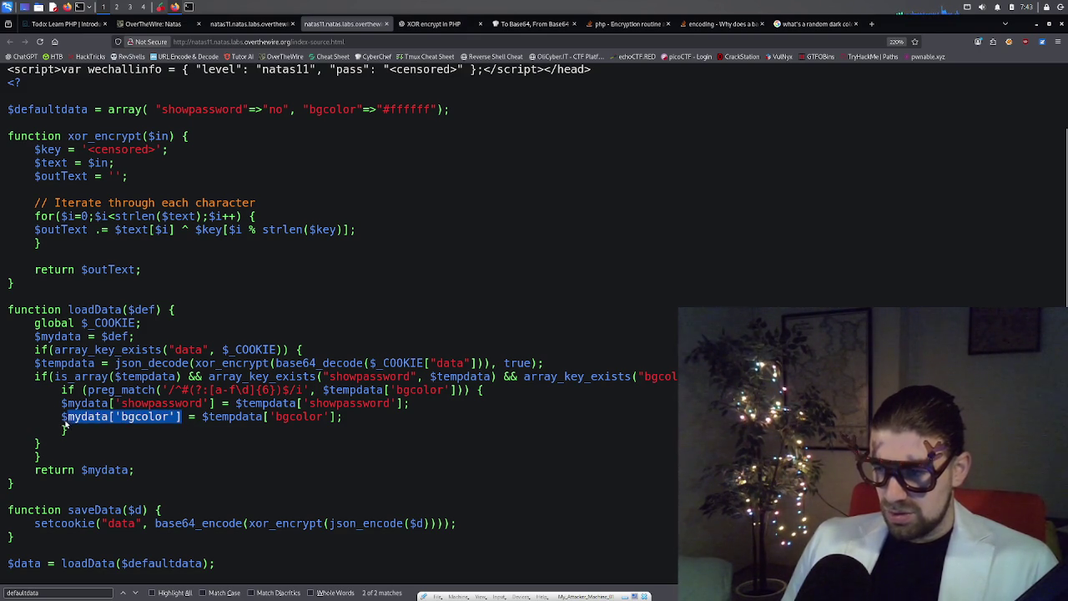
pyautogui.moveTo(202, 421); pyautogui.dragTo(337, 421)
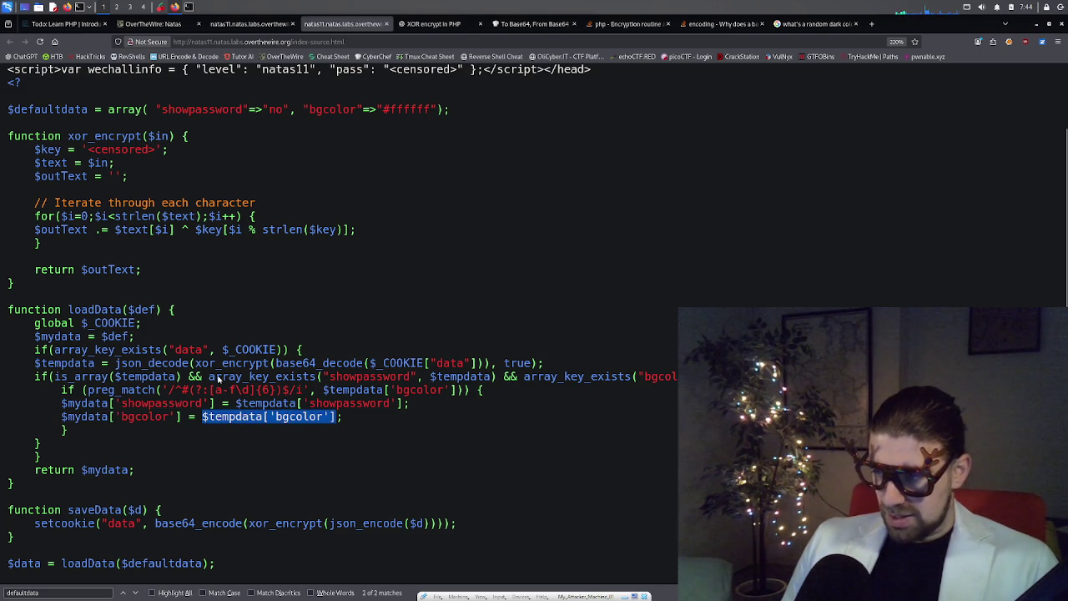
# - Highlight just the 'bgcolor' key name inside $tempdata['bgcolor']
pyautogui.doubleClick(288, 417)
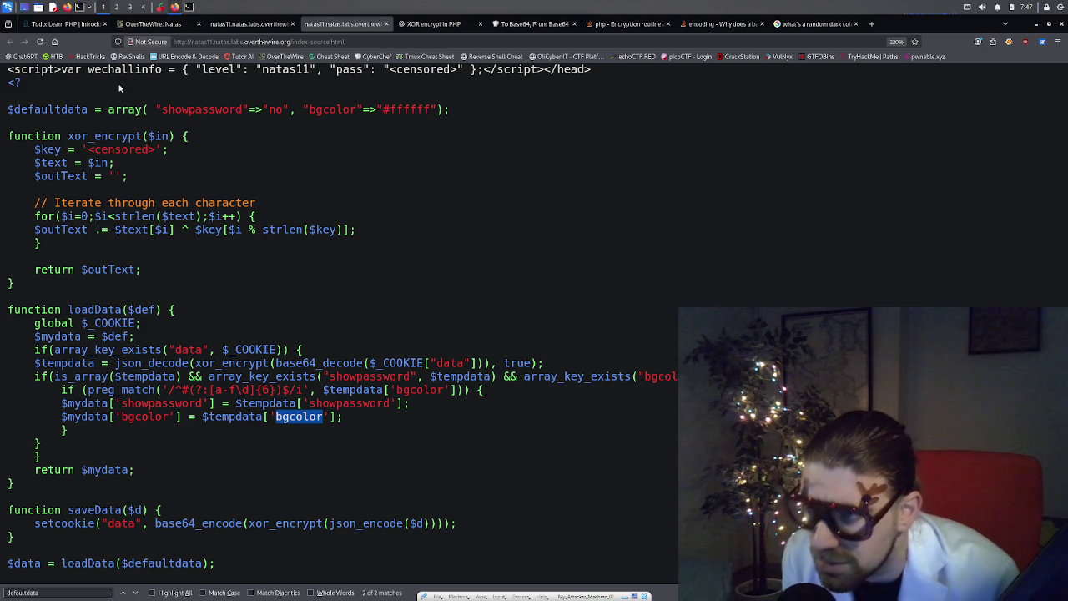
# - Highlight the loop's < check, the ^ XOR operator and the $i index in xor_encrypt
pyautogui.doubleClick(110, 216)
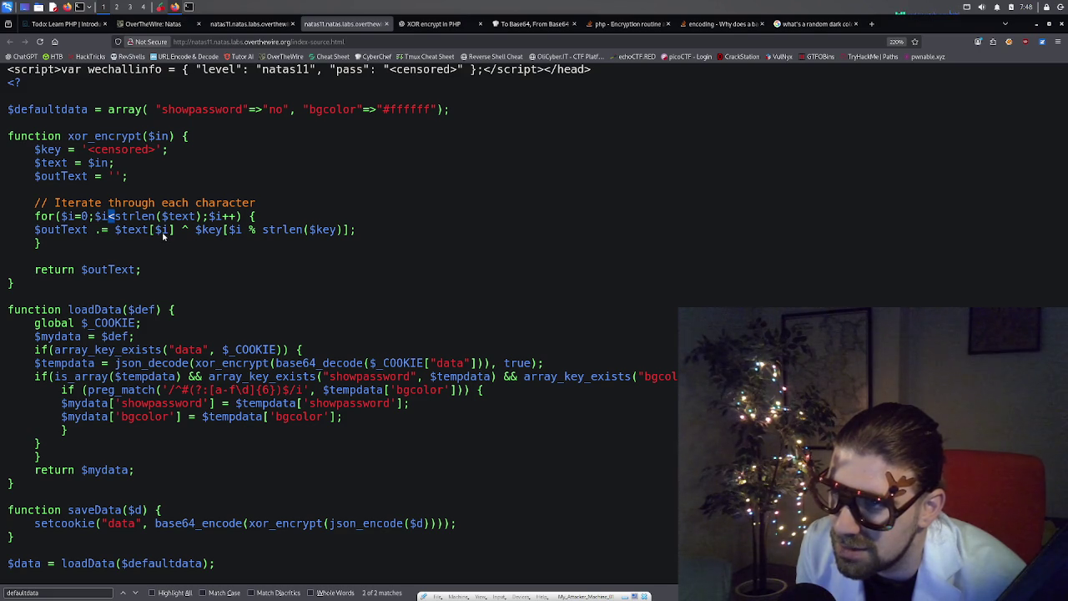
pyautogui.doubleClick(187, 231)
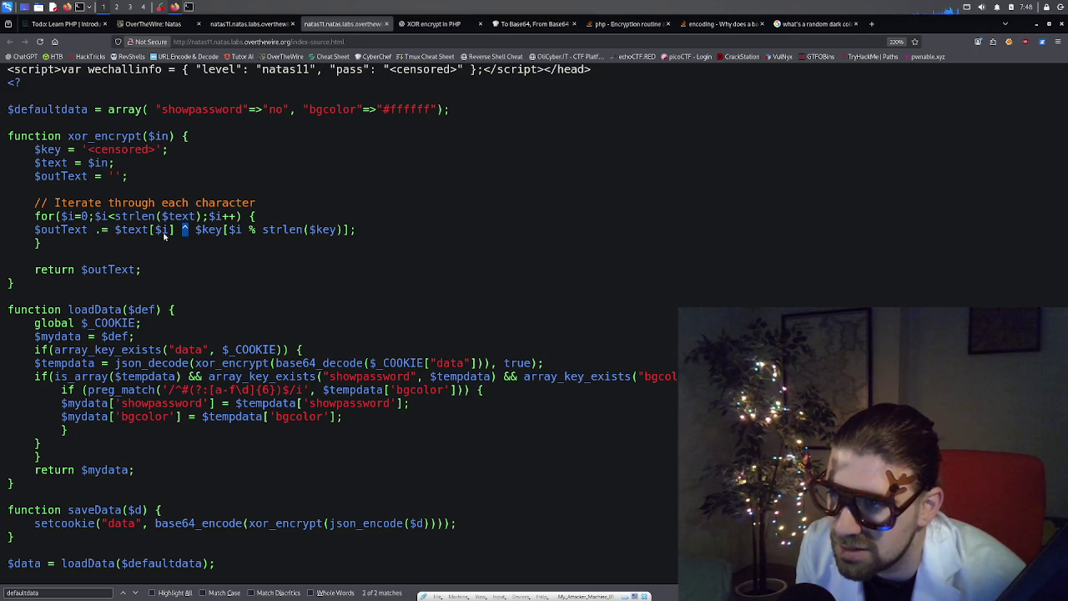
pyautogui.doubleClick(164, 234)
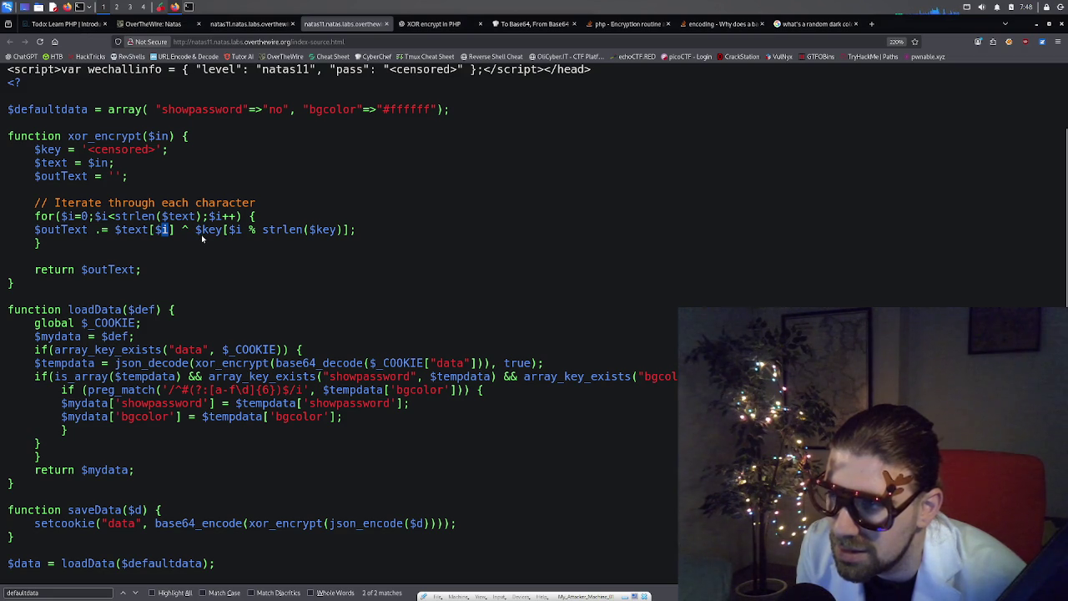
pyautogui.doubleClick(184, 231)
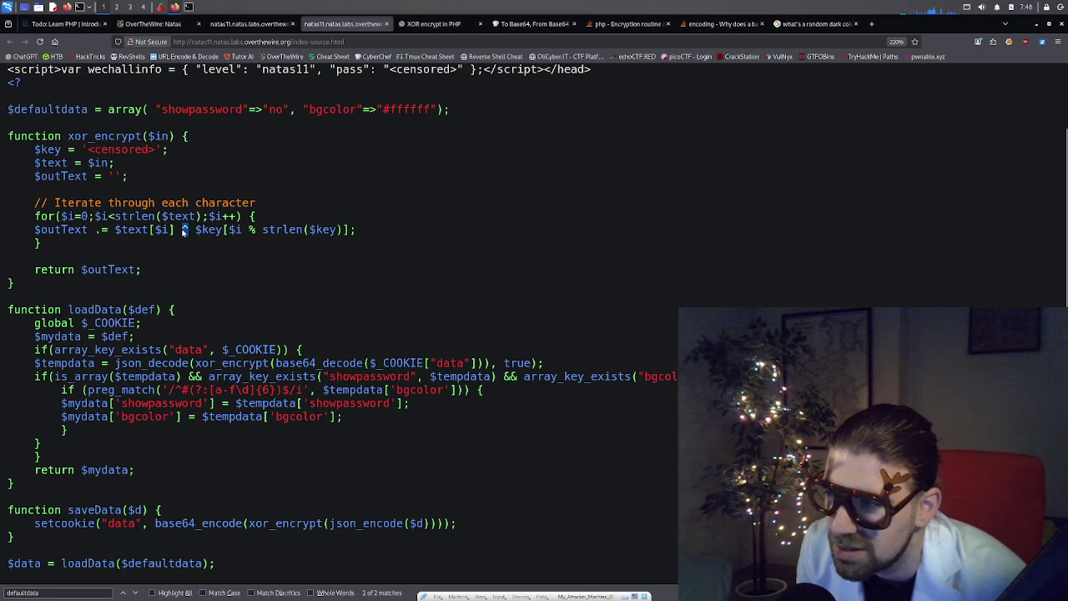
pyautogui.click(235, 238)
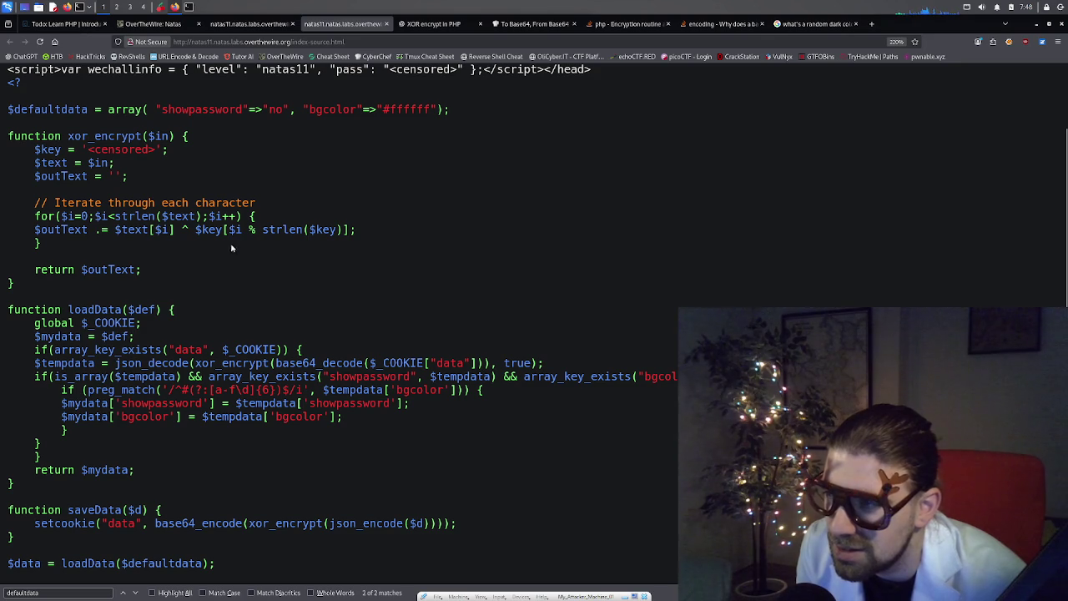
# - Select the whole xor_encrypt function and return to the 'XOR encrypt in PHP' chat
pyautogui.tripleClick(278, 230)
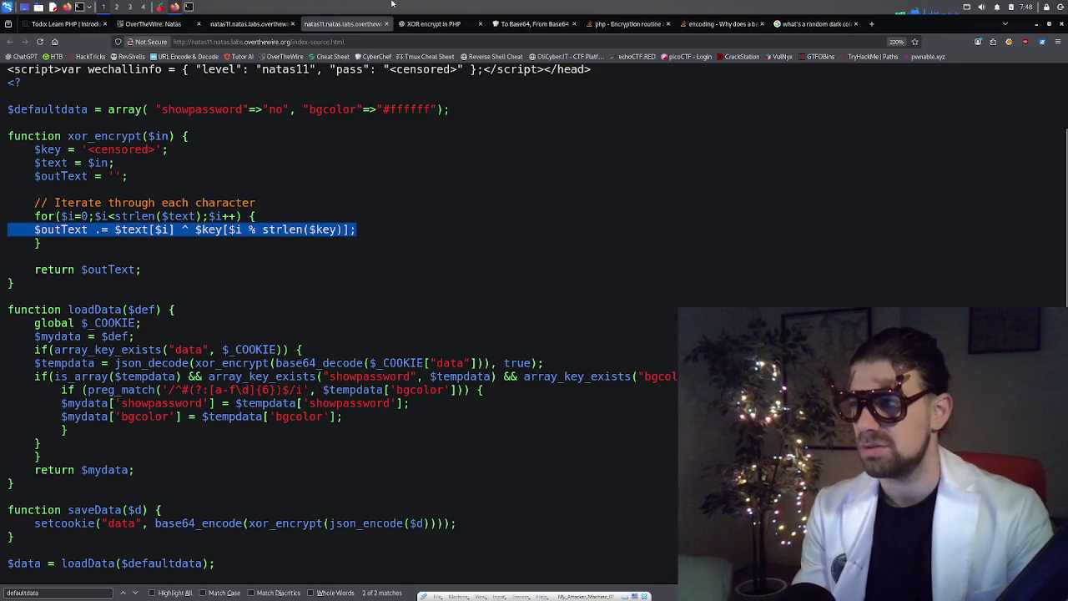
pyautogui.moveTo(79, 252)
pyautogui.mouseDown()
pyautogui.moveTo(8, 227)
pyautogui.moveTo(9, 139)
pyautogui.mouseUp()
pyautogui.hotkey('ctrl', 'c')
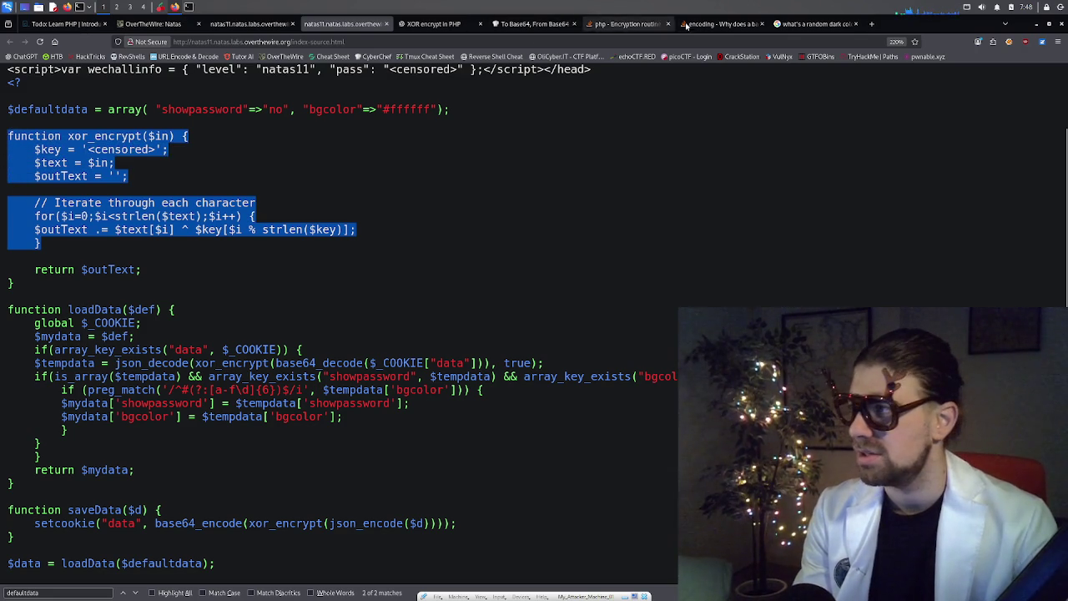
pyautogui.click(451, 21)
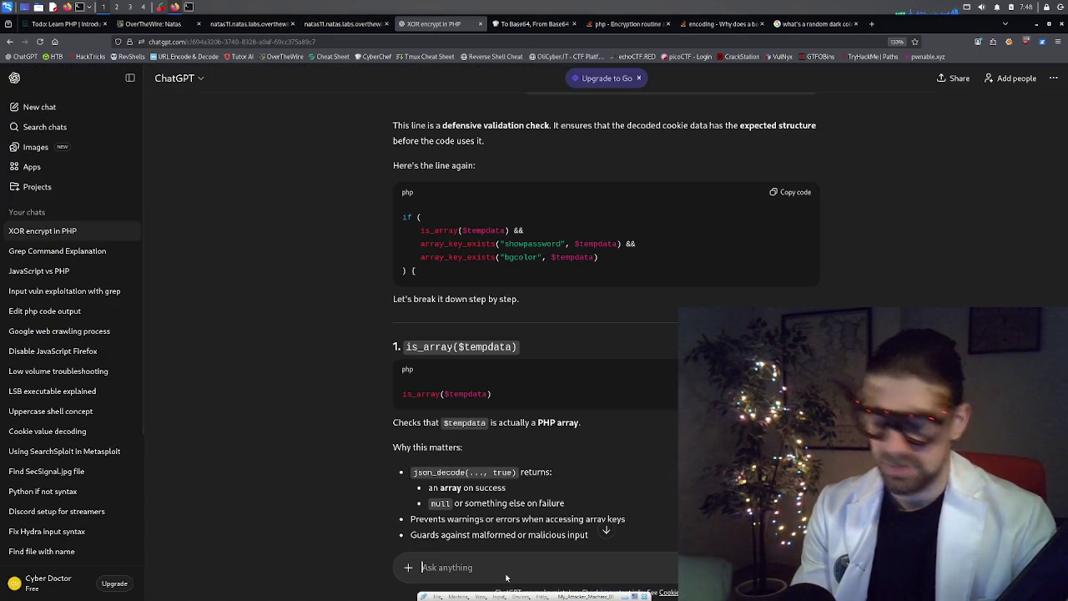
# - Send 'Explain this code', then edit it to contain the pasted xor_encrypt function and resubmit
pyautogui.write('Explai')
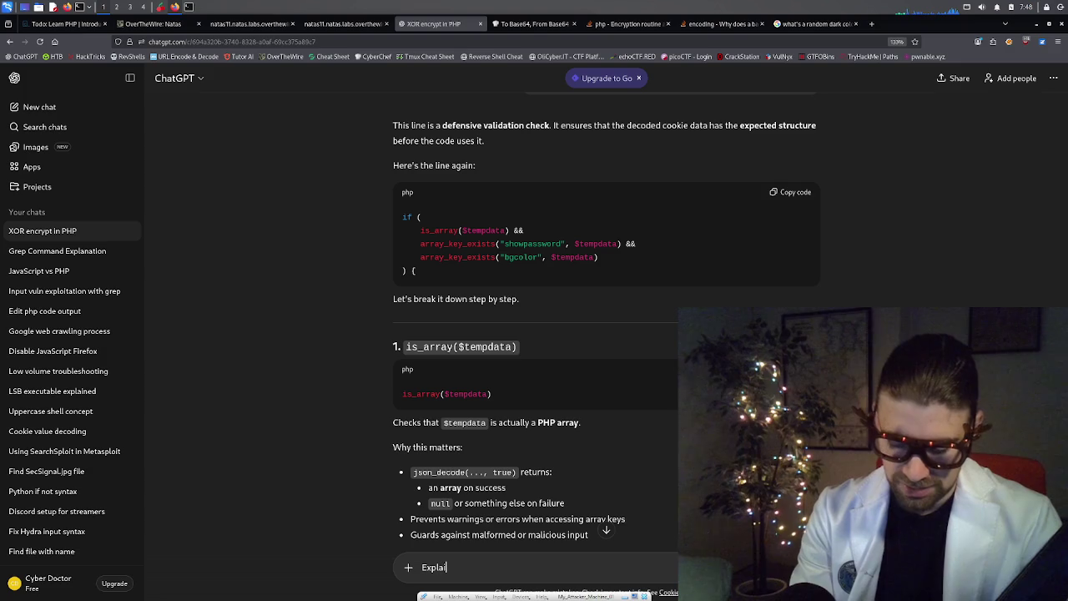
pyautogui.write('n this code')
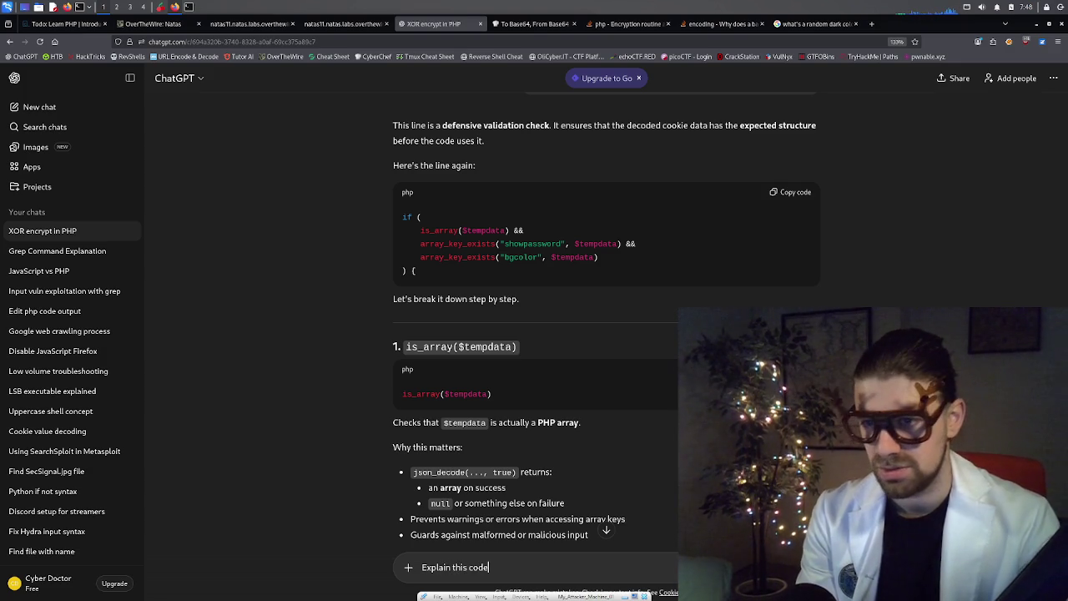
pyautogui.press('Return')
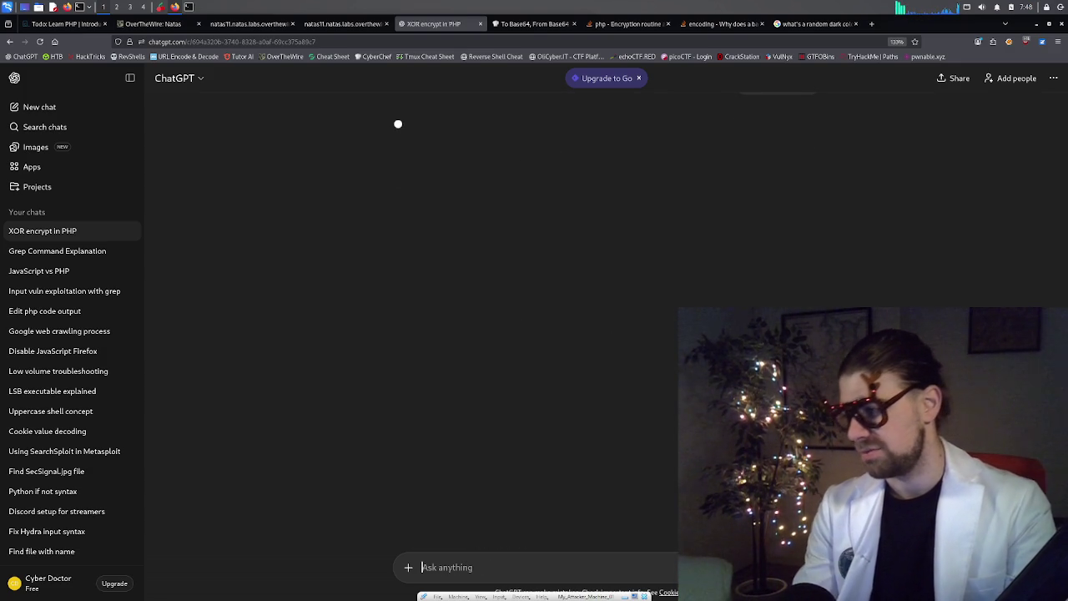
pyautogui.scroll(3, 747, 213)
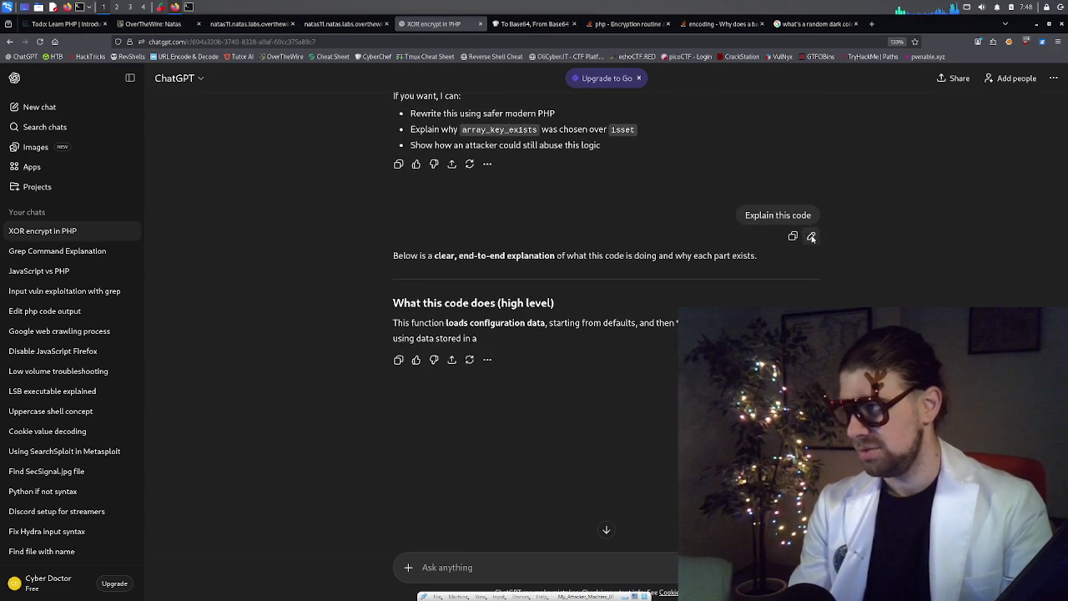
pyautogui.click(811, 237)
pyautogui.hotkey('ctrl', 'a')
pyautogui.hotkey('ctrl', 'v')
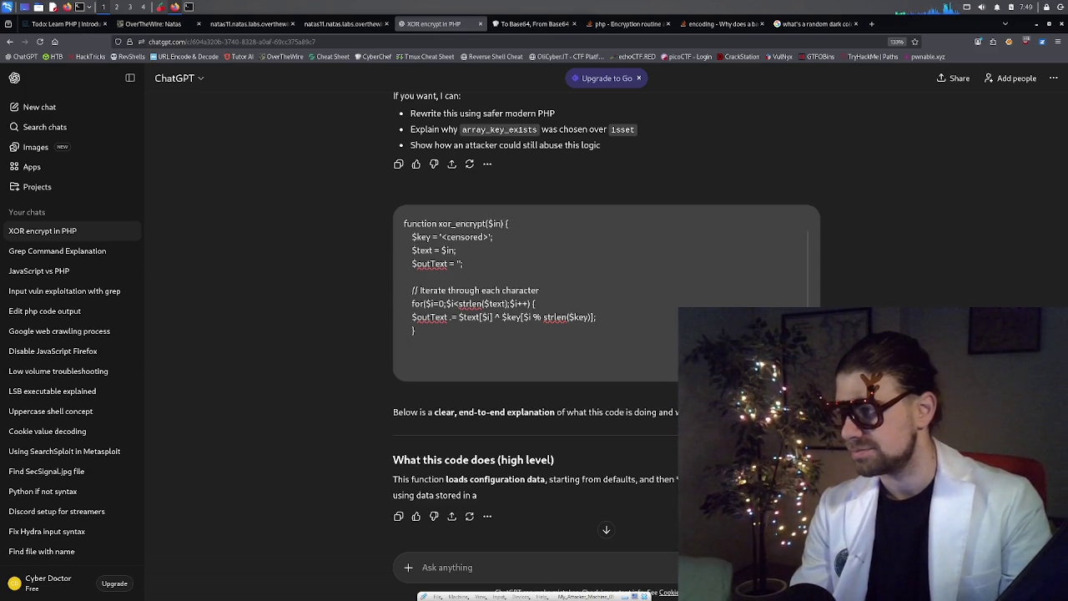
pyautogui.press('Return')
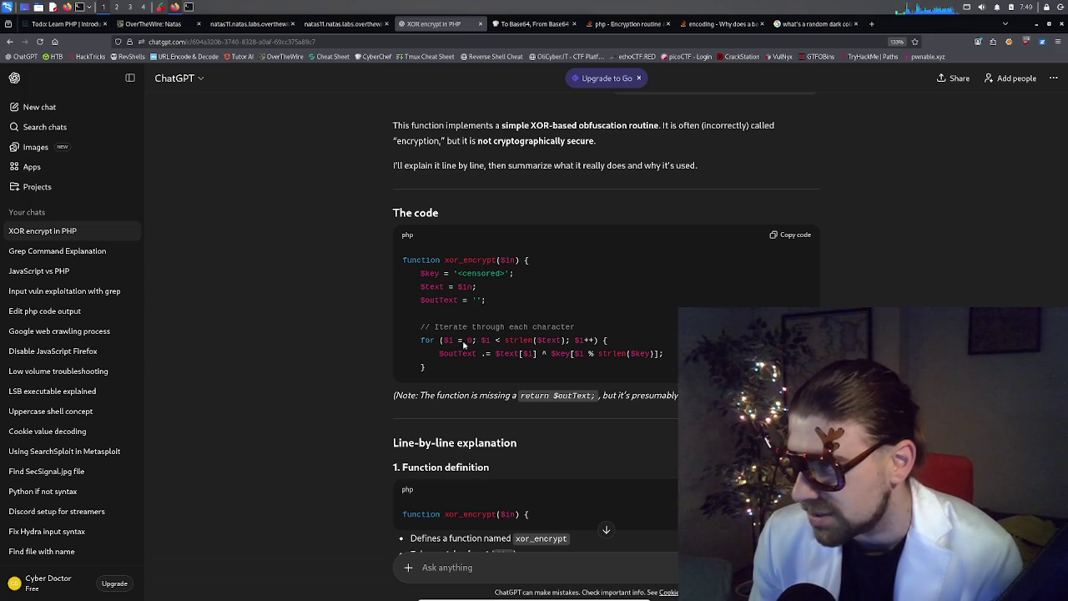
pyautogui.scroll(-1, 484, 367)
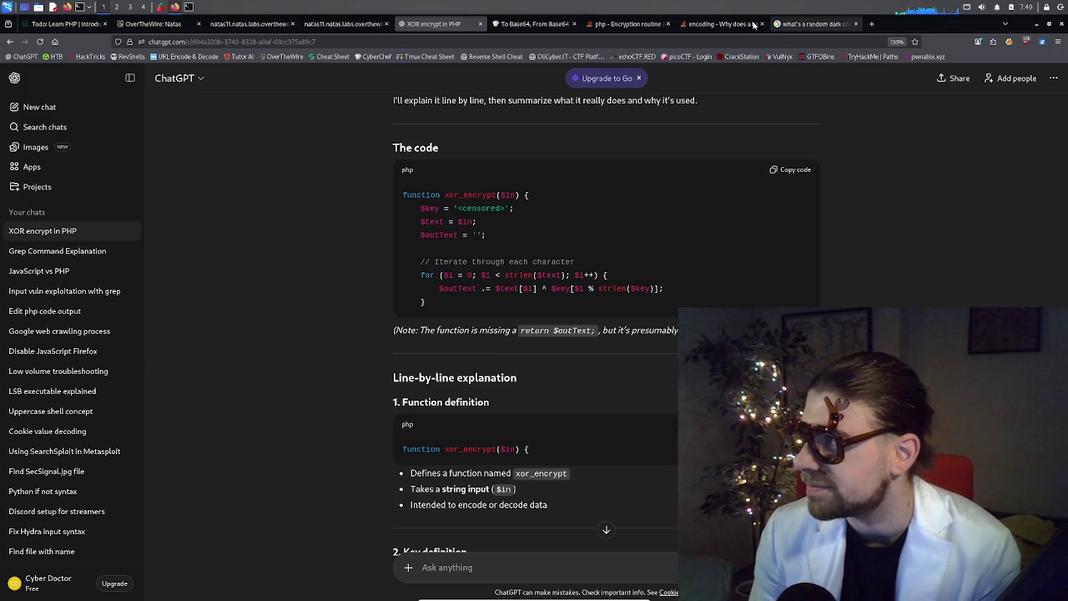
pyautogui.click(334, 24)
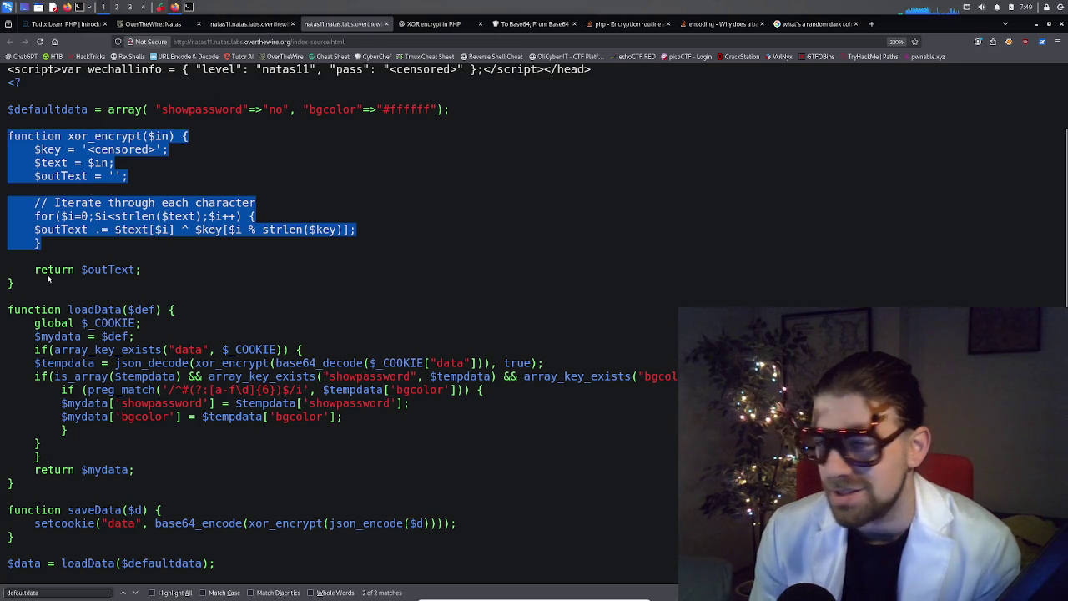
pyautogui.click(469, 27)
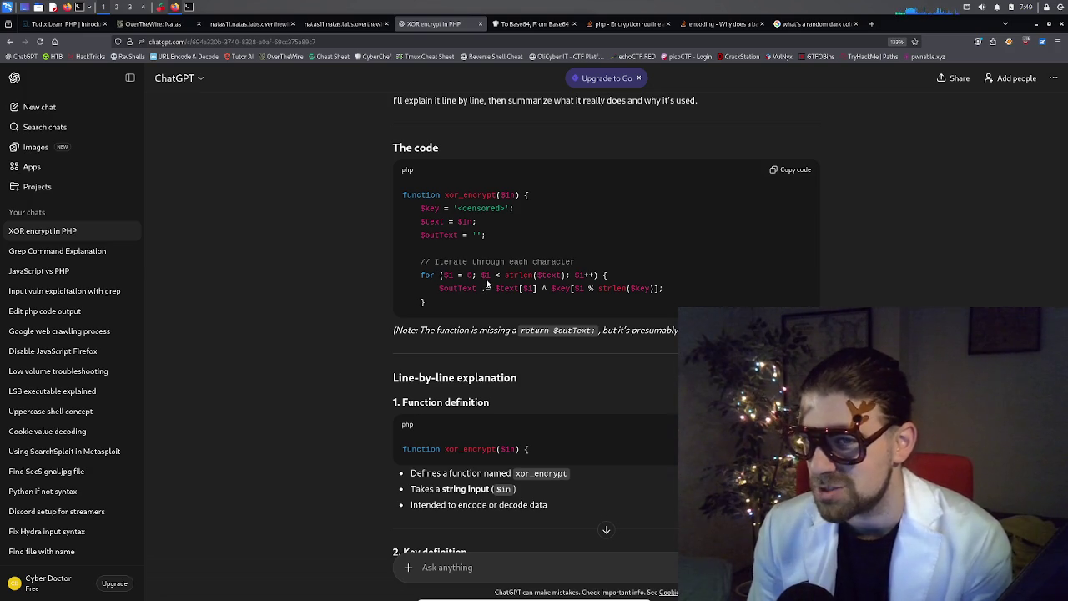
pyautogui.scroll(-1, 486, 395)
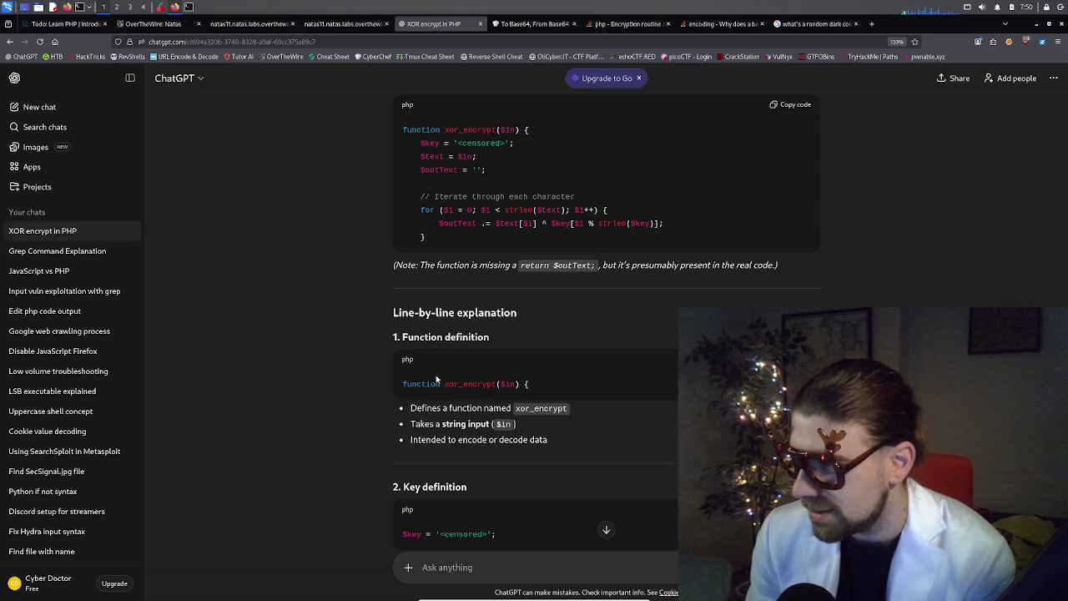
pyautogui.scroll(-2, 451, 342)
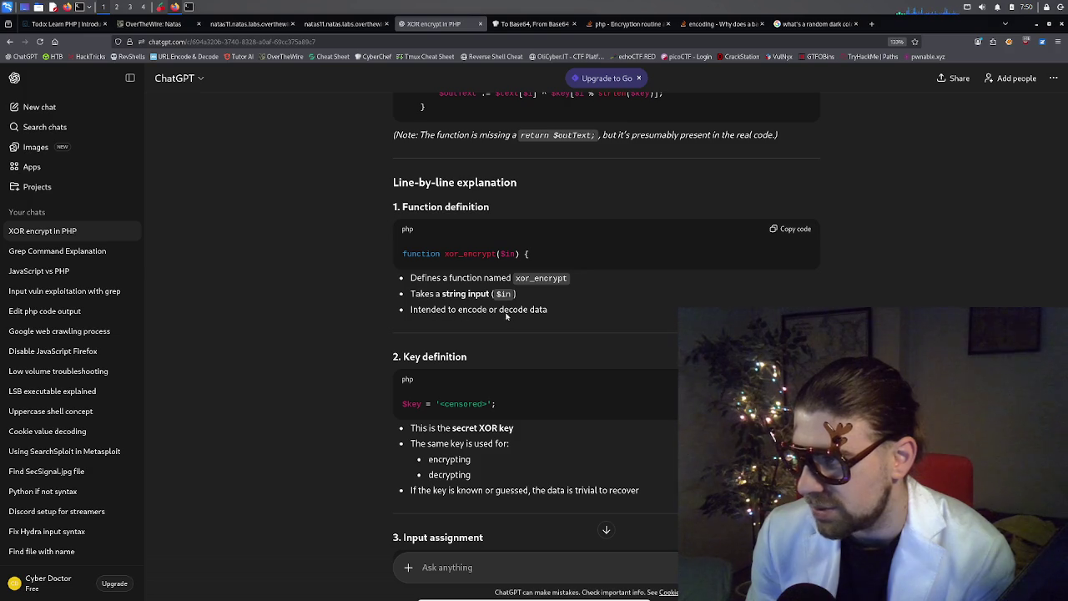
pyautogui.scroll(-3, 526, 315)
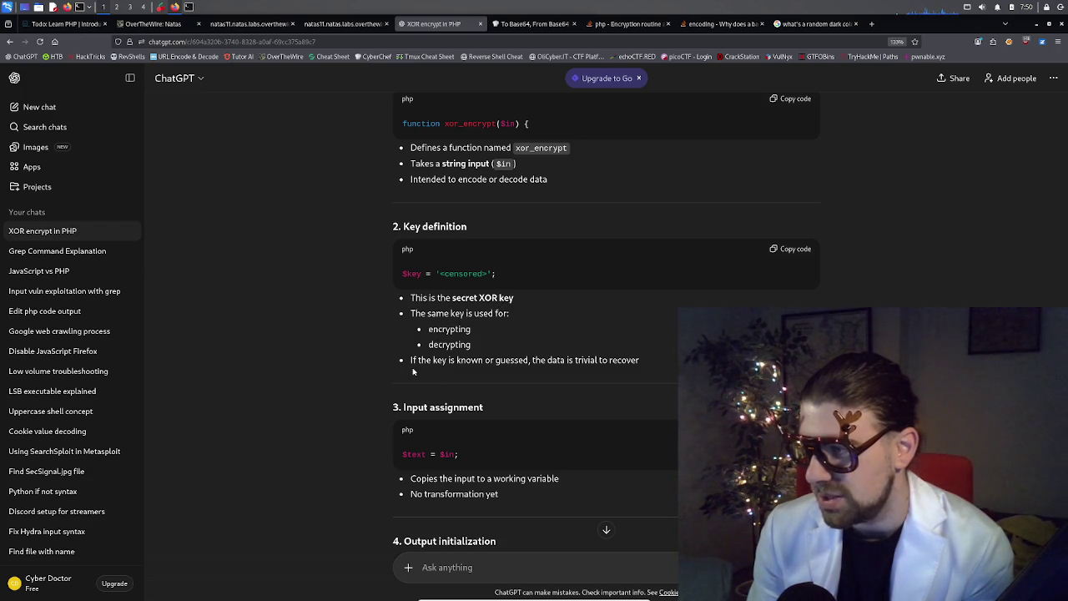
pyautogui.moveTo(640, 359)
pyautogui.mouseDown()
pyautogui.moveTo(457, 364)
pyautogui.moveTo(560, 360)
pyautogui.moveTo(524, 362)
pyautogui.mouseUp()
pyautogui.scroll(-1, 571, 368)
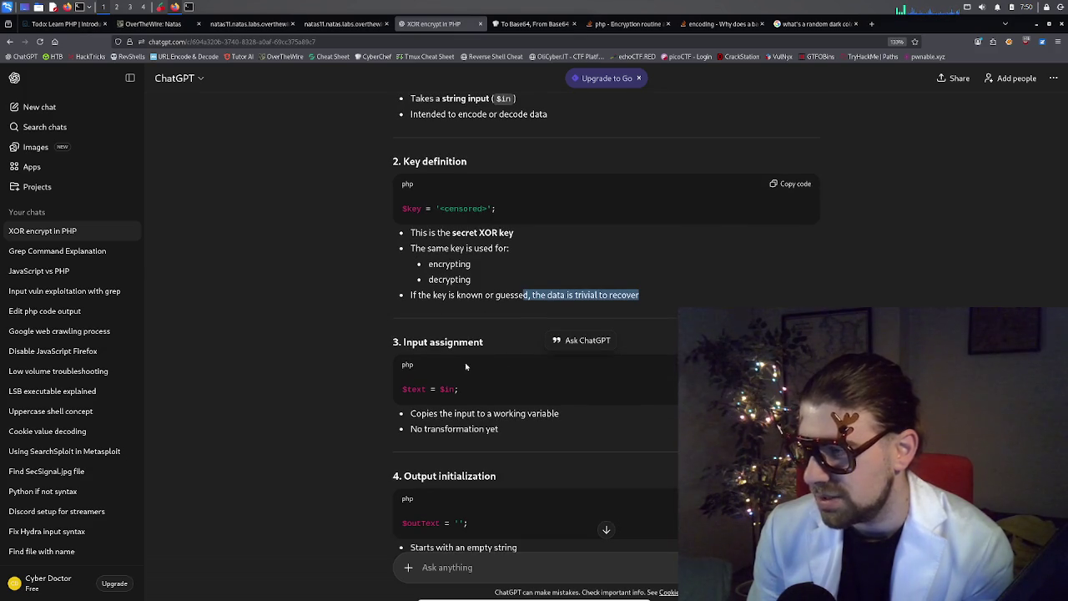
pyautogui.scroll(-1, 525, 342)
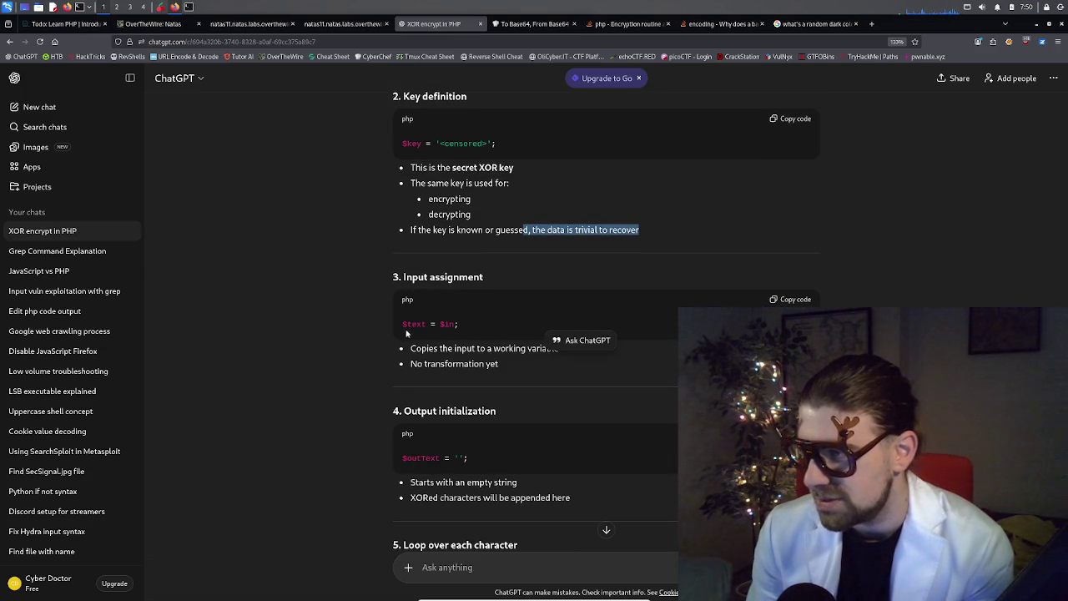
pyautogui.scroll(-2, 455, 326)
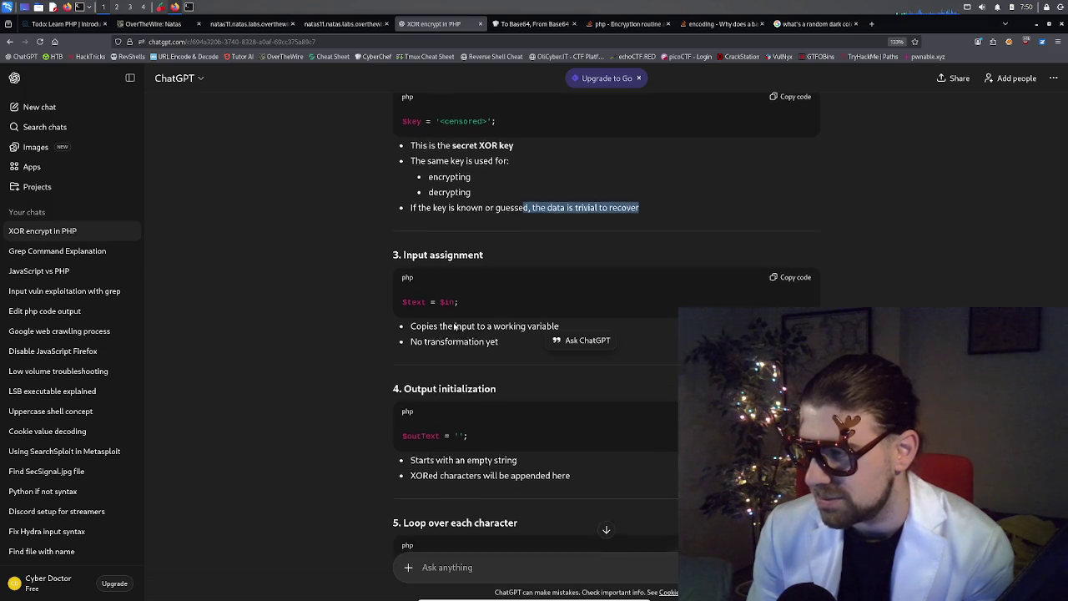
pyautogui.click(462, 296)
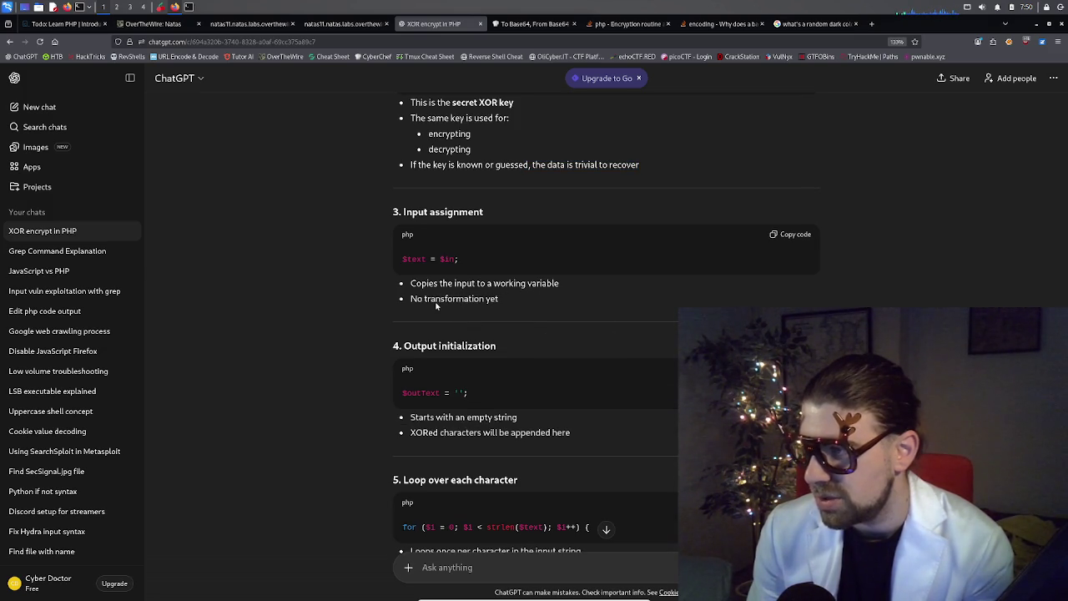
pyautogui.scroll(-2, 484, 309)
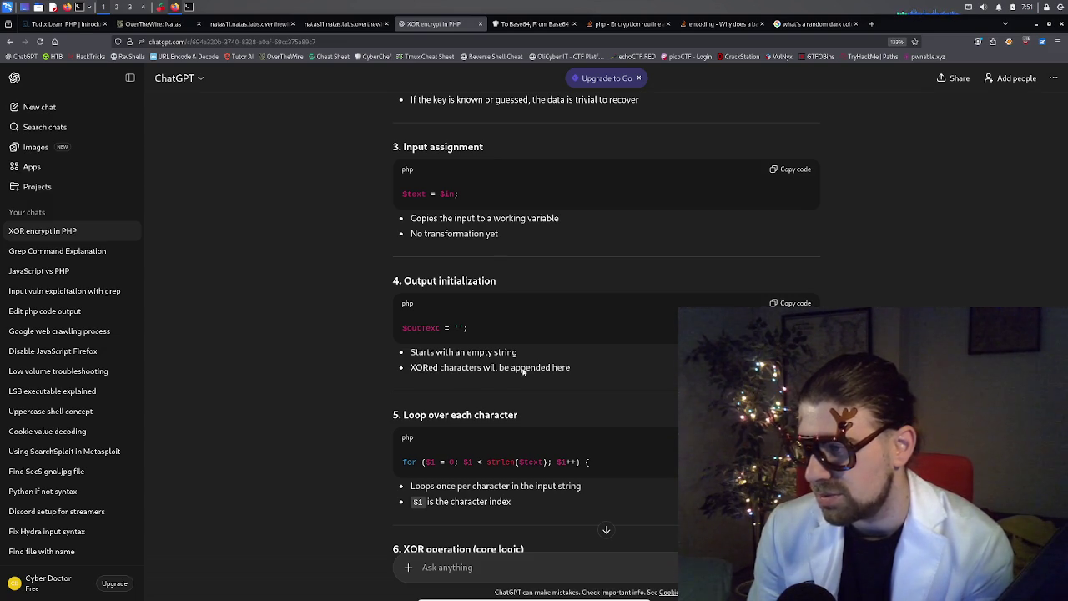
pyautogui.scroll(-1, 449, 329)
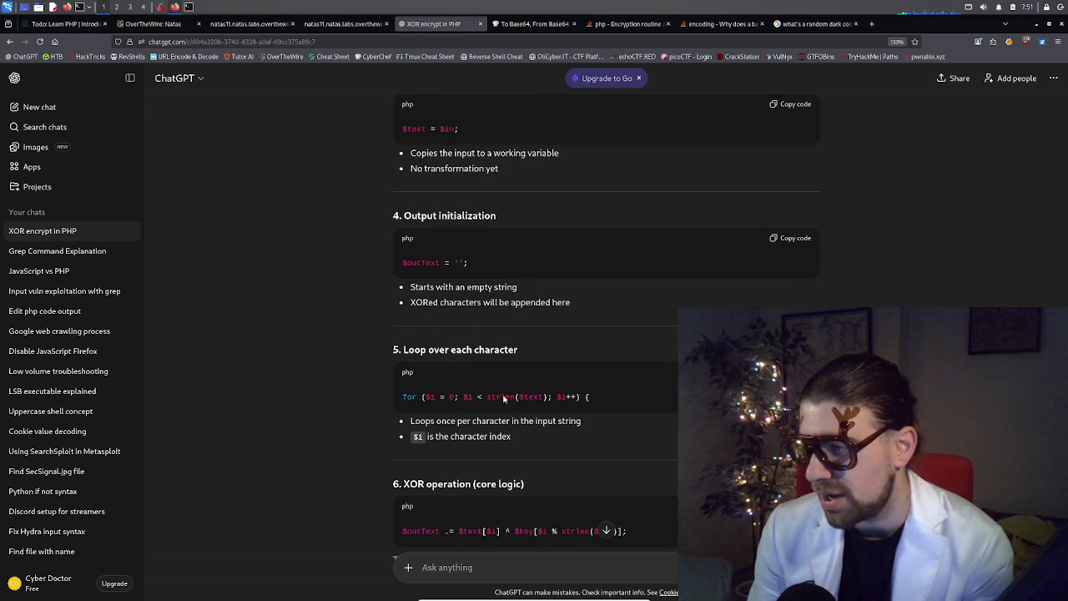
pyautogui.scroll(-1, 567, 395)
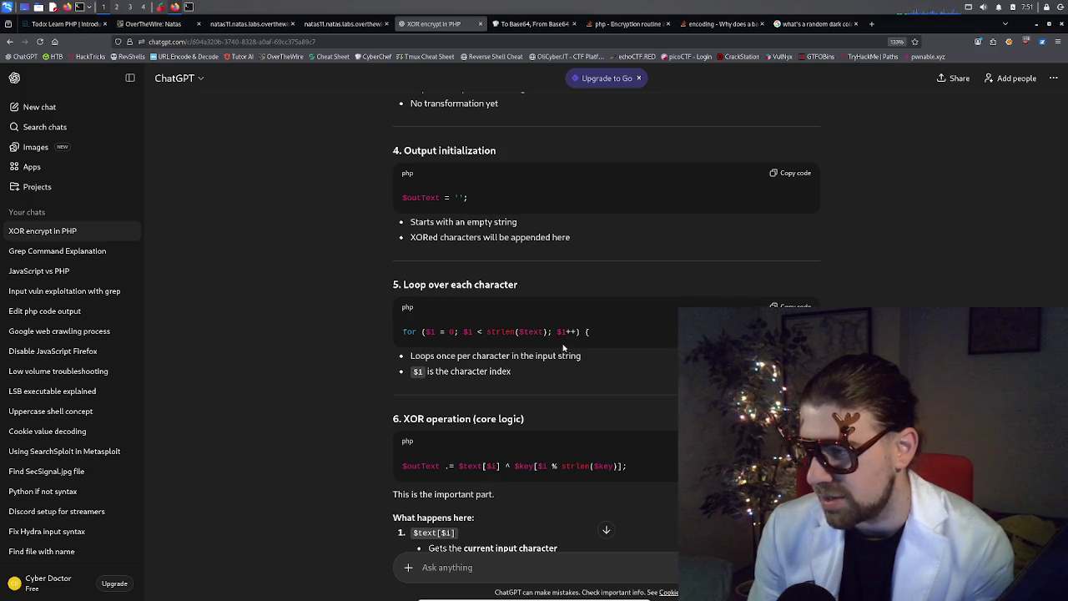
pyautogui.scroll(-1, 564, 345)
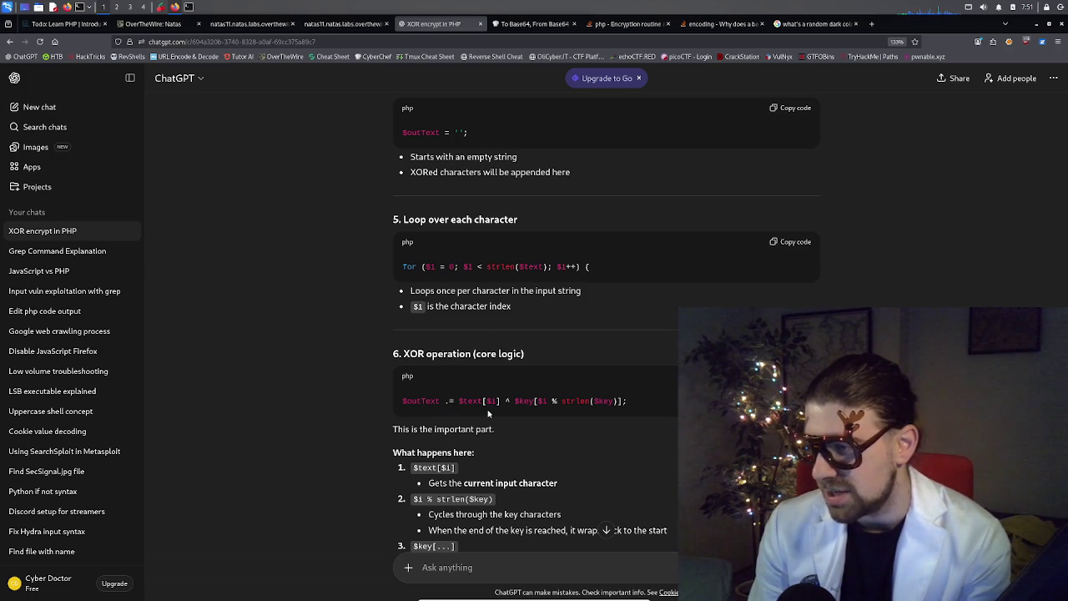
pyautogui.scroll(-1, 455, 407)
pyautogui.scroll(-1, 465, 455)
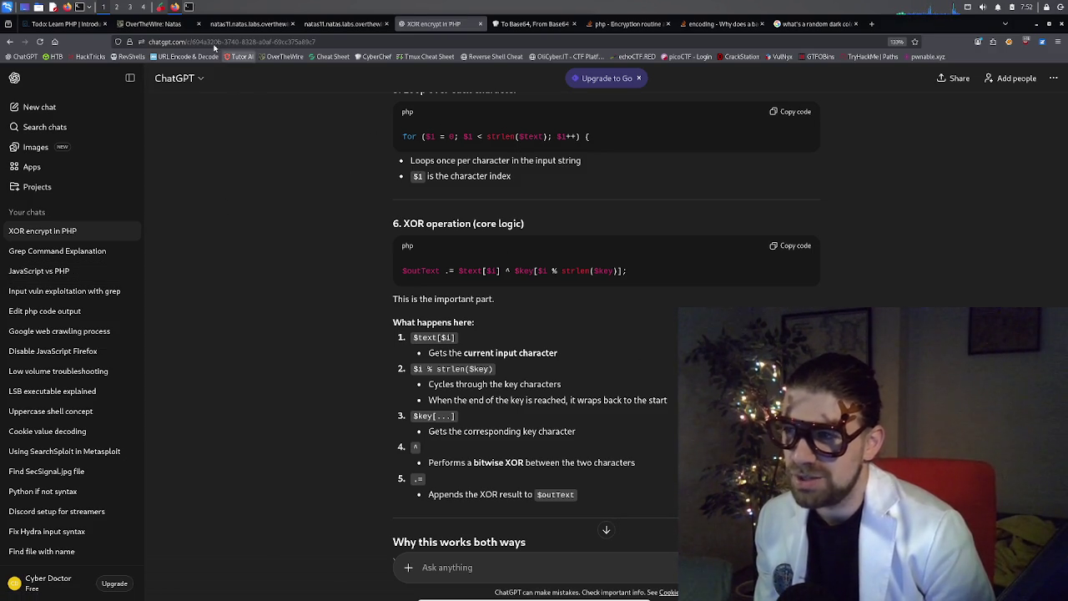
pyautogui.click(155, 23)
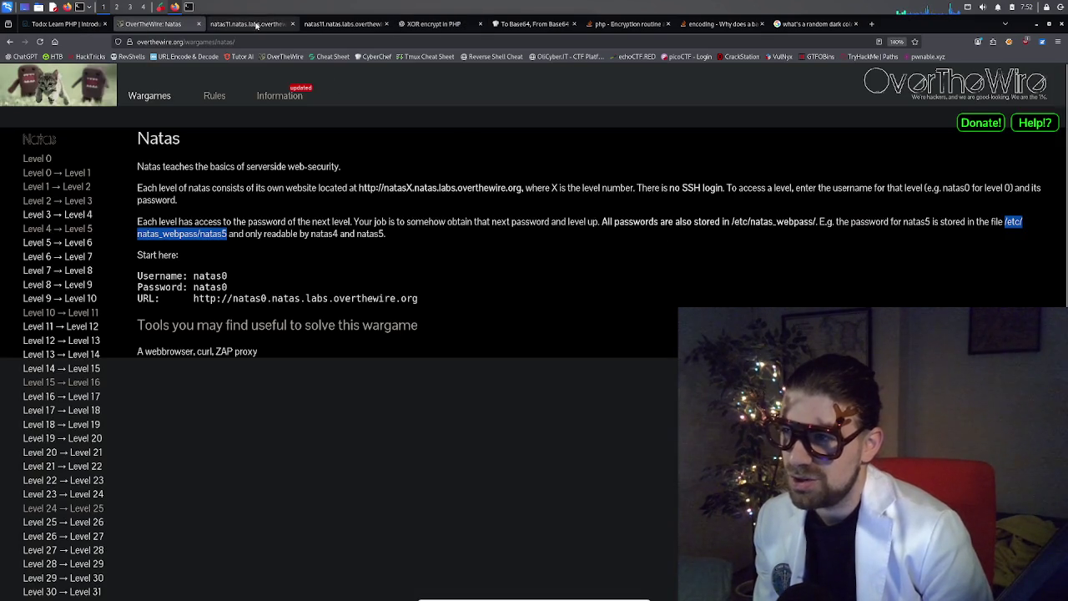
pyautogui.click(250, 23)
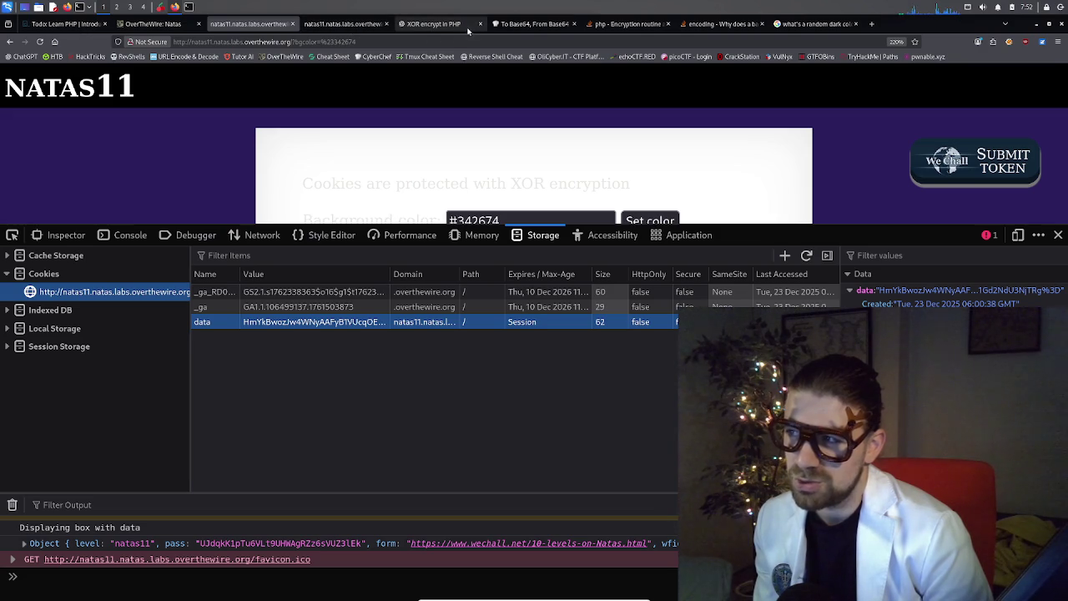
pyautogui.click(412, 28)
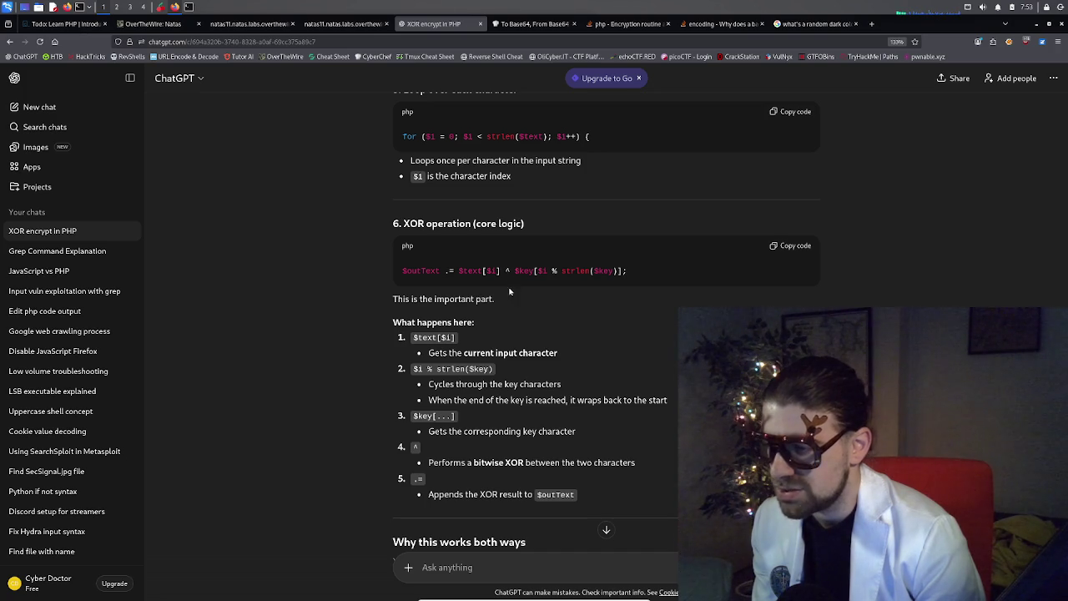
pyautogui.scroll(-1, 493, 413)
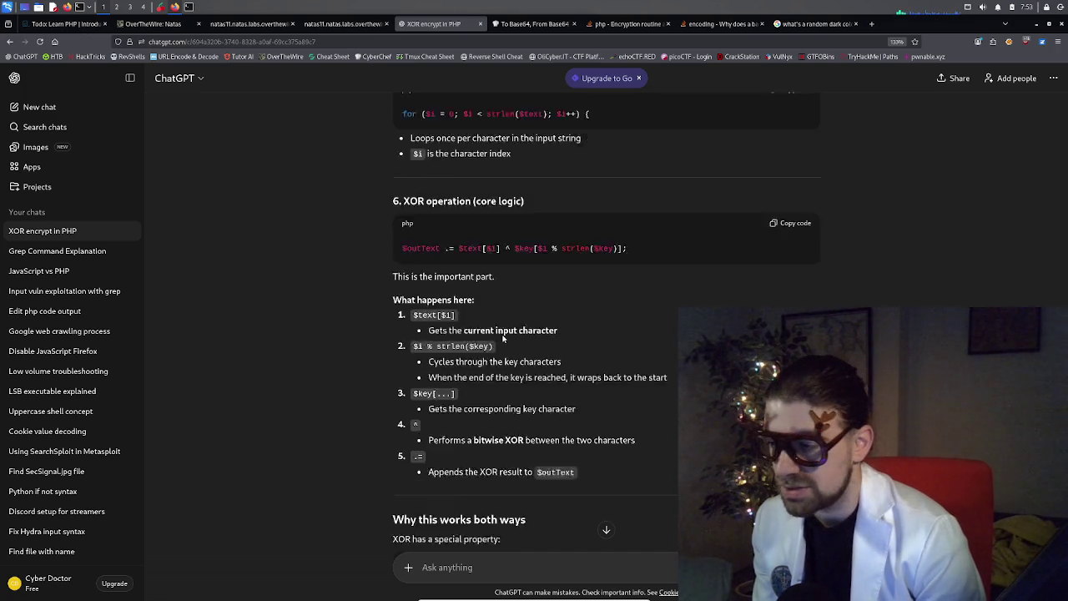
pyautogui.scroll(-1, 473, 438)
pyautogui.scroll(-1, 453, 409)
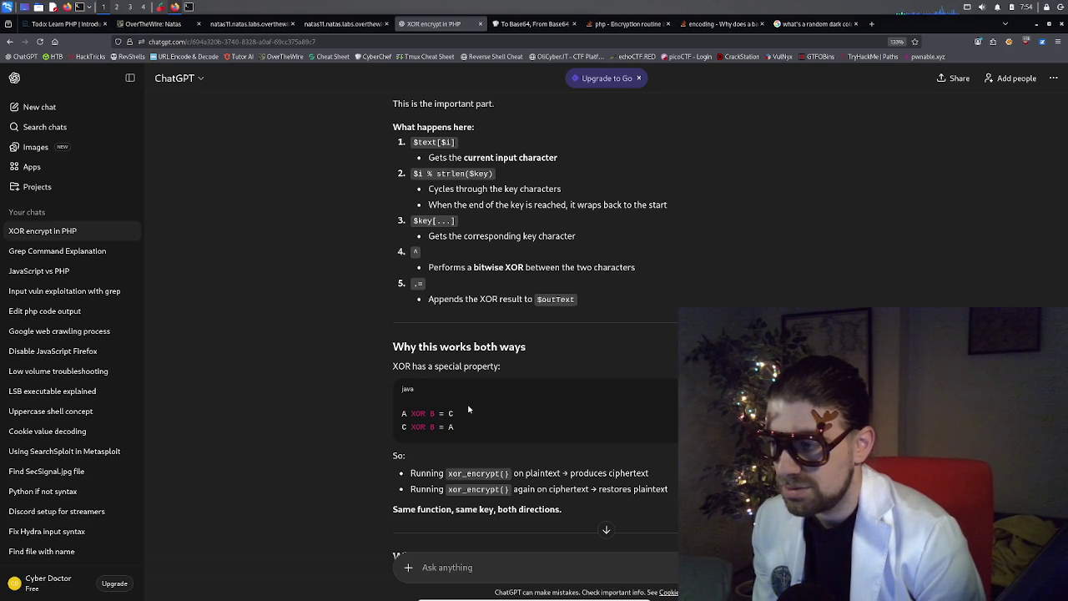
pyautogui.scroll(-1, 468, 409)
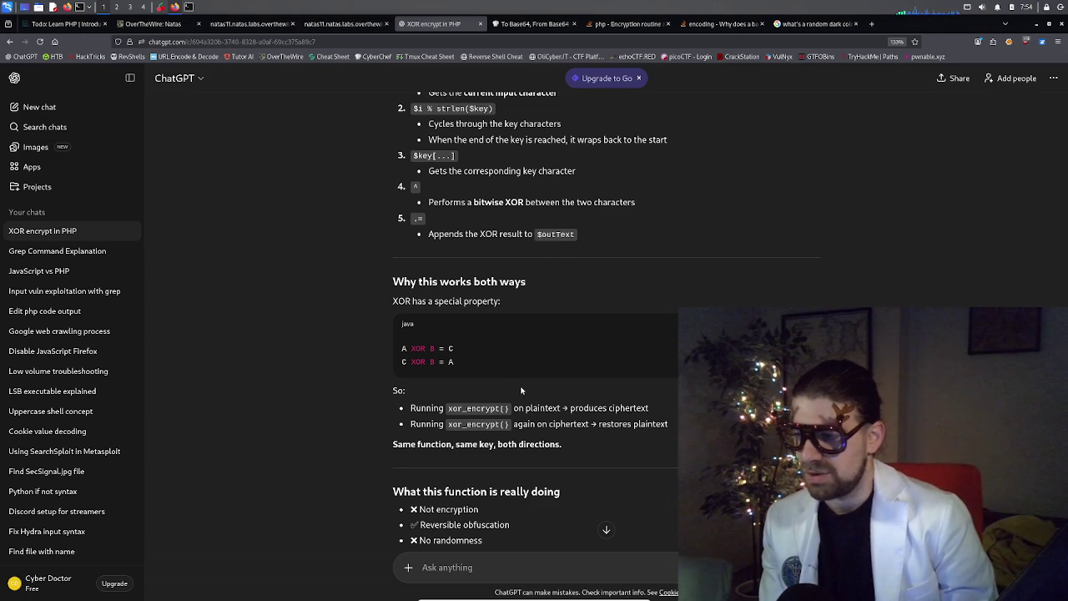
pyautogui.scroll(-1, 504, 421)
pyautogui.scroll(-1, 504, 422)
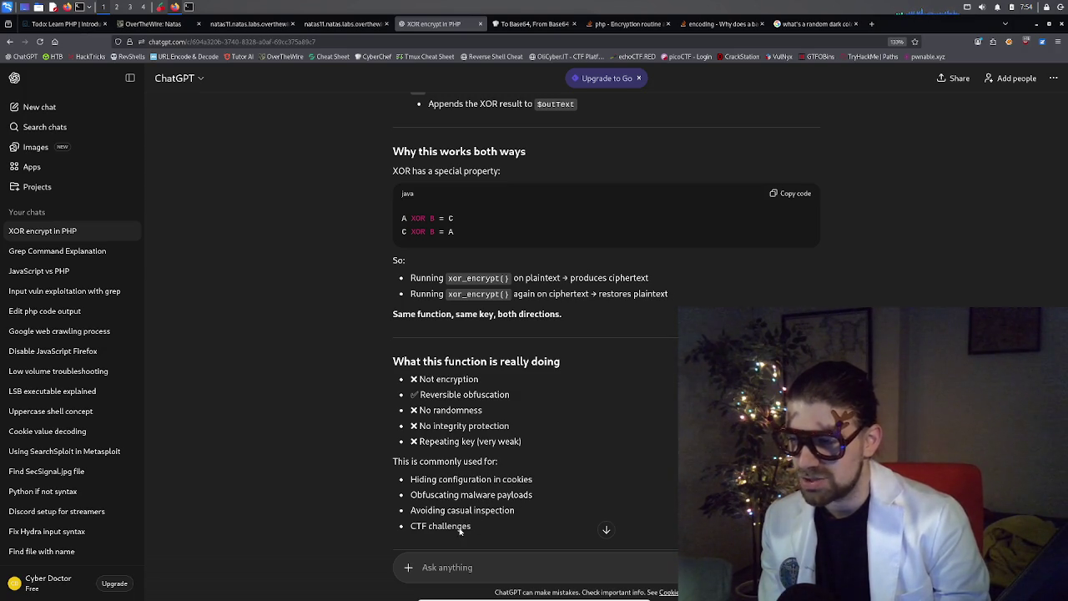
pyautogui.scroll(-1, 465, 517)
pyautogui.scroll(-1, 465, 517)
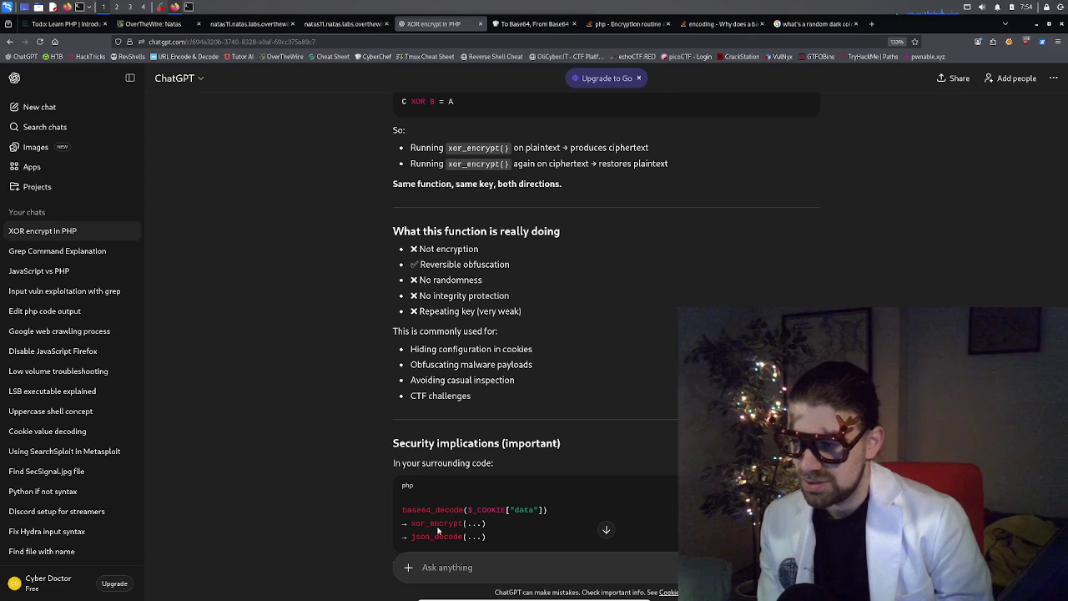
pyautogui.scroll(-3, 469, 501)
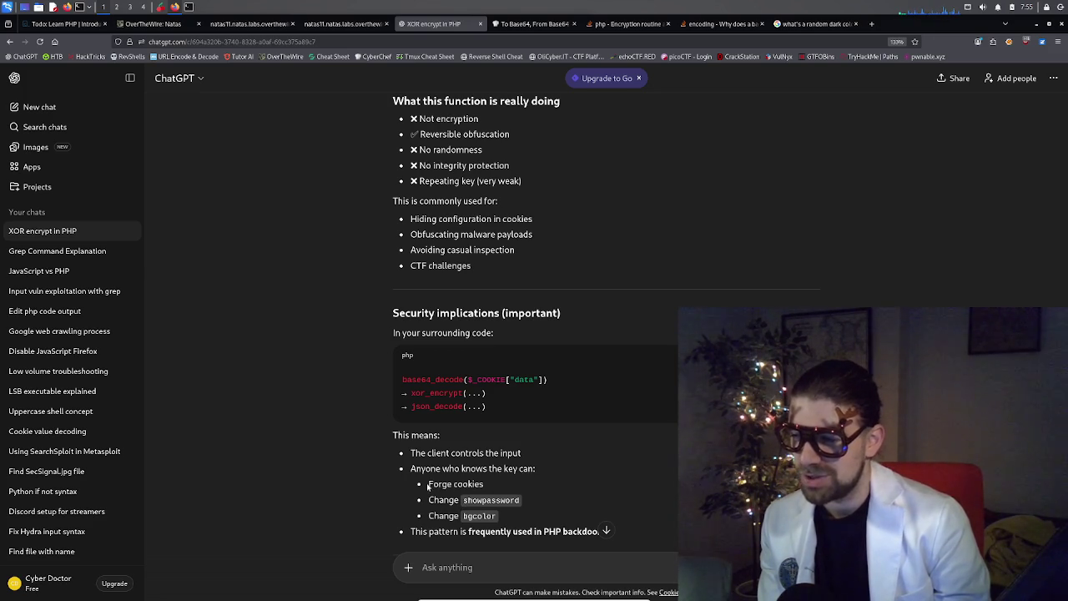
pyautogui.tripleClick(448, 488)
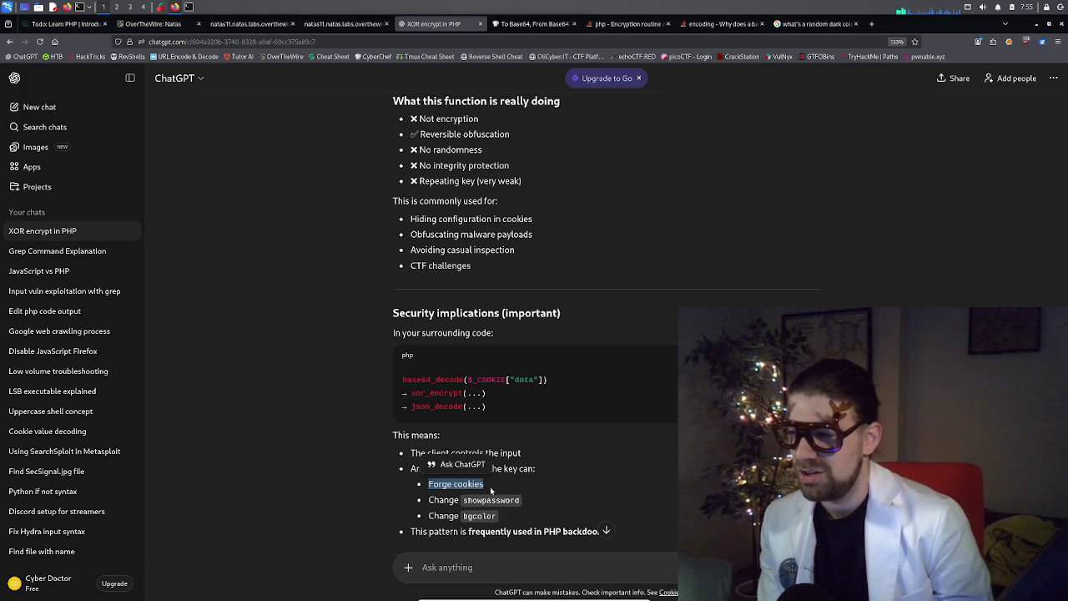
pyautogui.scroll(-3, 492, 492)
pyautogui.tripleClick(538, 403)
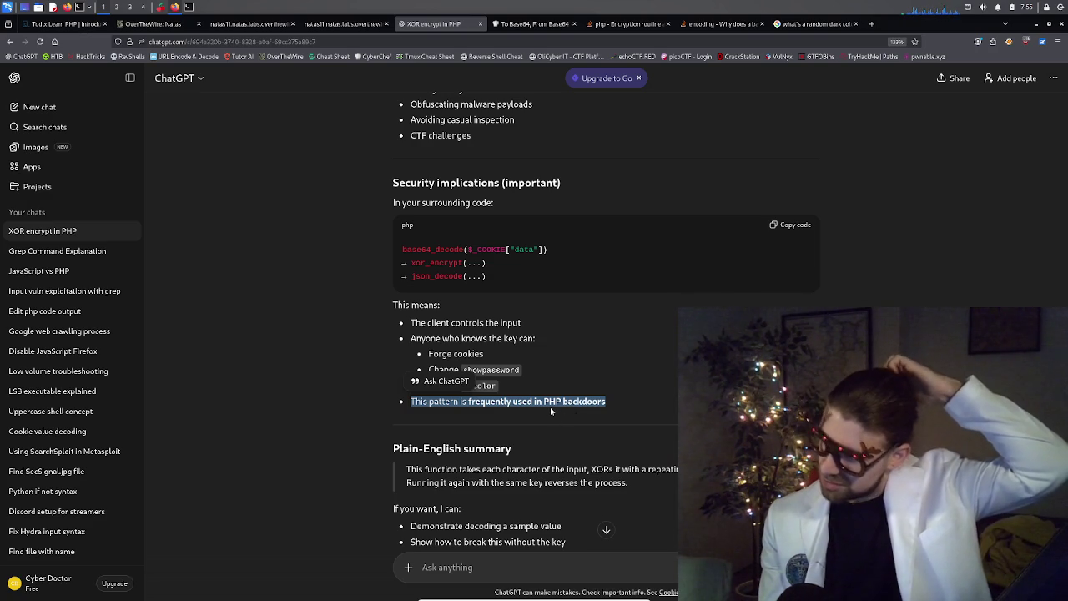
pyautogui.scroll(-1, 551, 410)
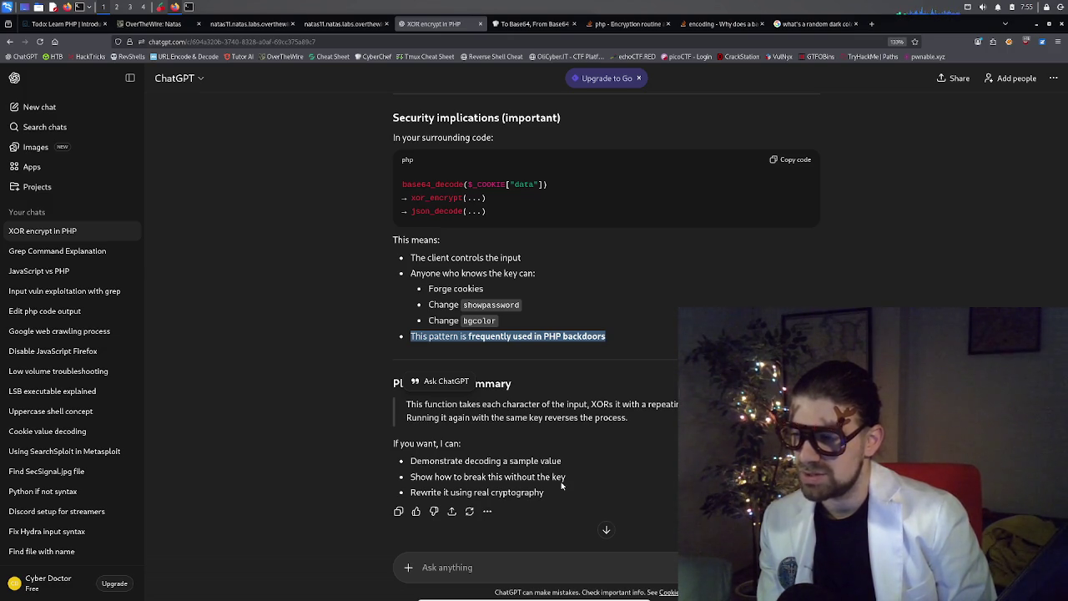
pyautogui.click(484, 575)
# - Send 'yeah do all that' to request all three suggested follow-ups
pyautogui.write('yeah do all')
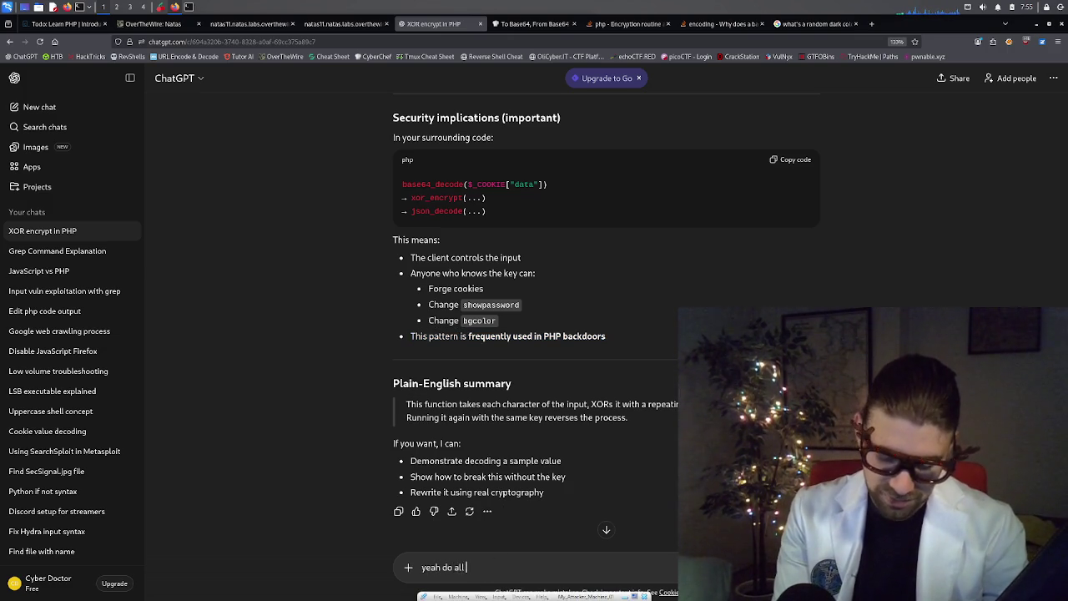
pyautogui.write(' that')
pyautogui.press('Return')
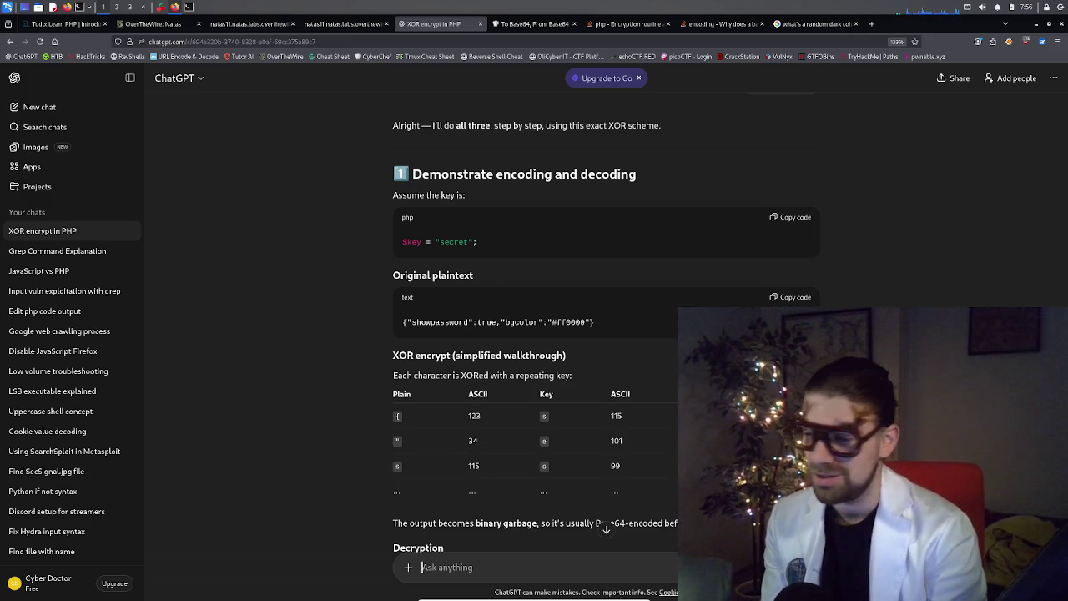
# - Scroll through the XOR decryption explanation, briefly highlighting ASCII value 115 in the table
pyautogui.scroll(-1, 546, 338)
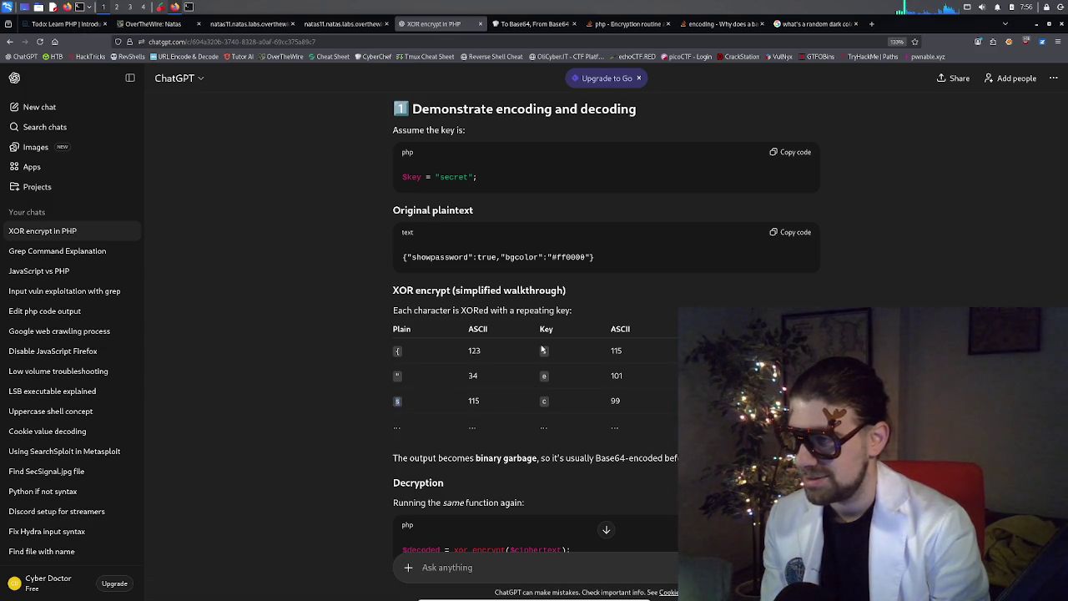
pyautogui.doubleClick(474, 402)
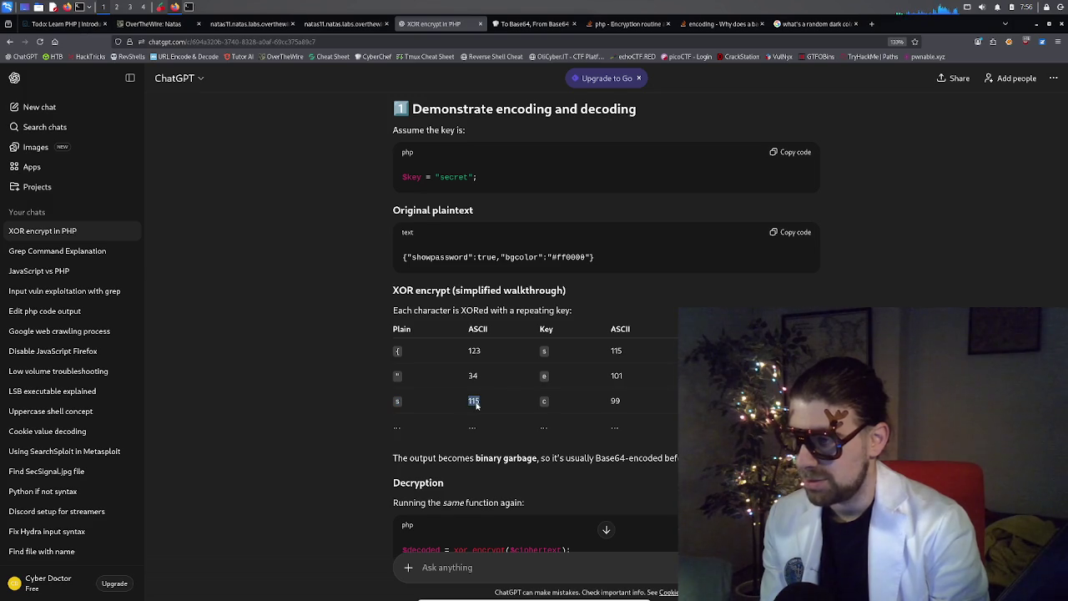
pyautogui.click(546, 405)
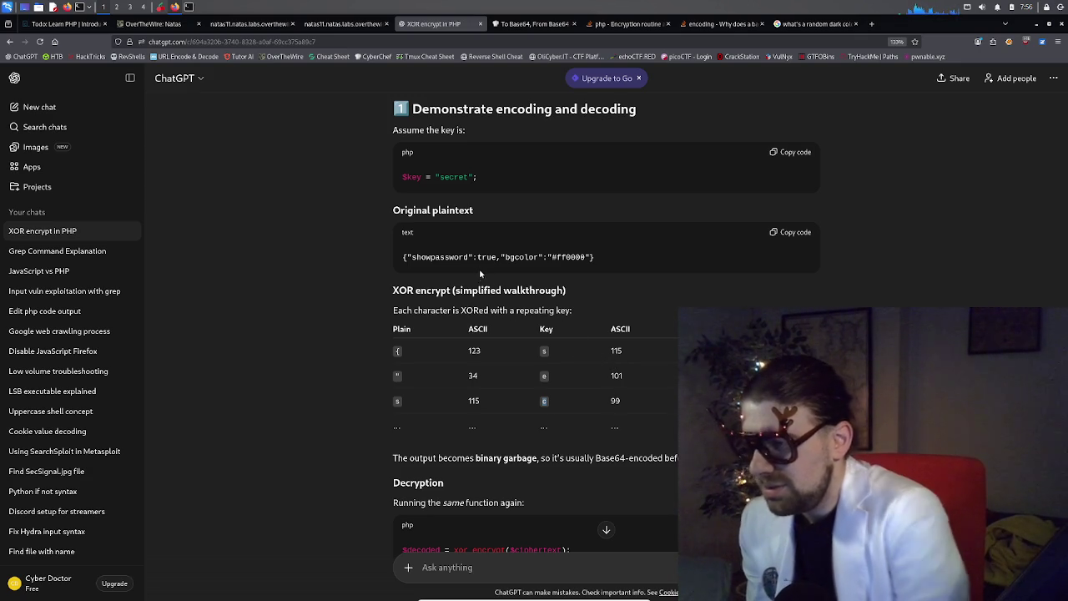
pyautogui.scroll(-1, 484, 285)
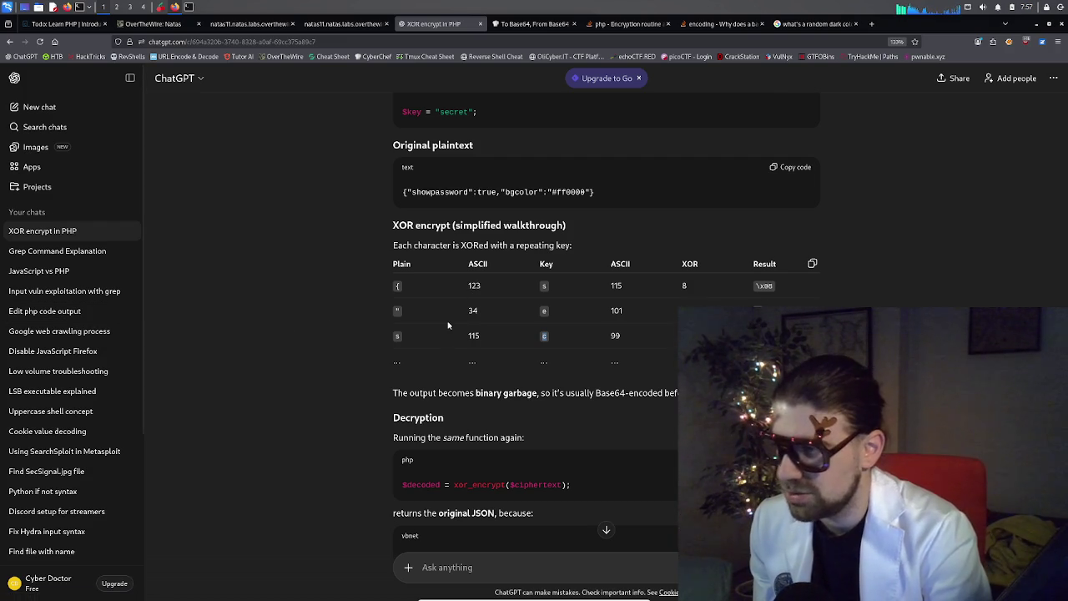
pyautogui.scroll(-2, 451, 321)
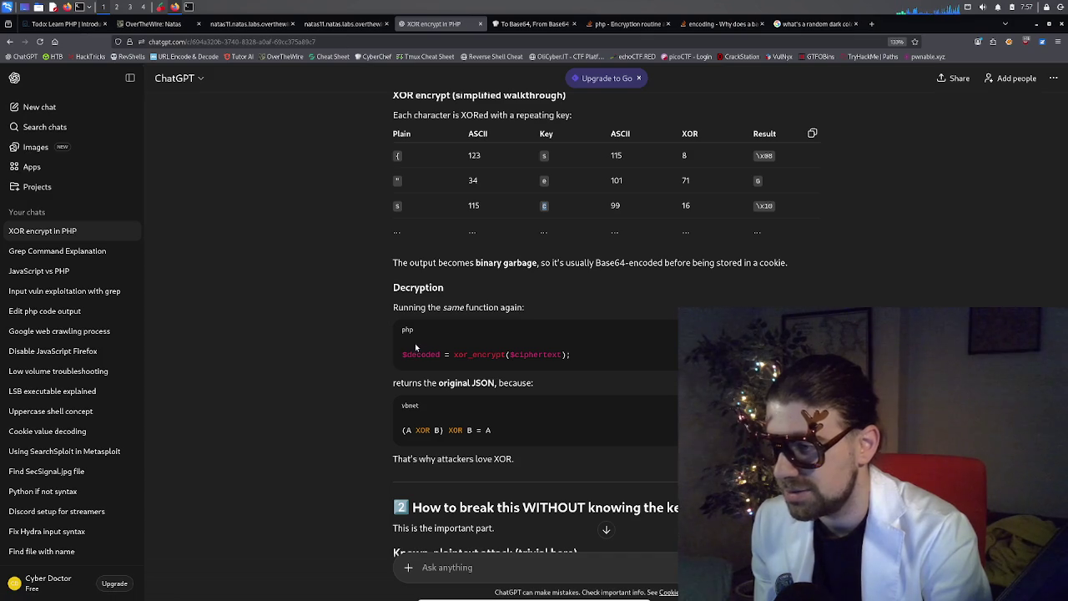
pyautogui.scroll(-1, 415, 346)
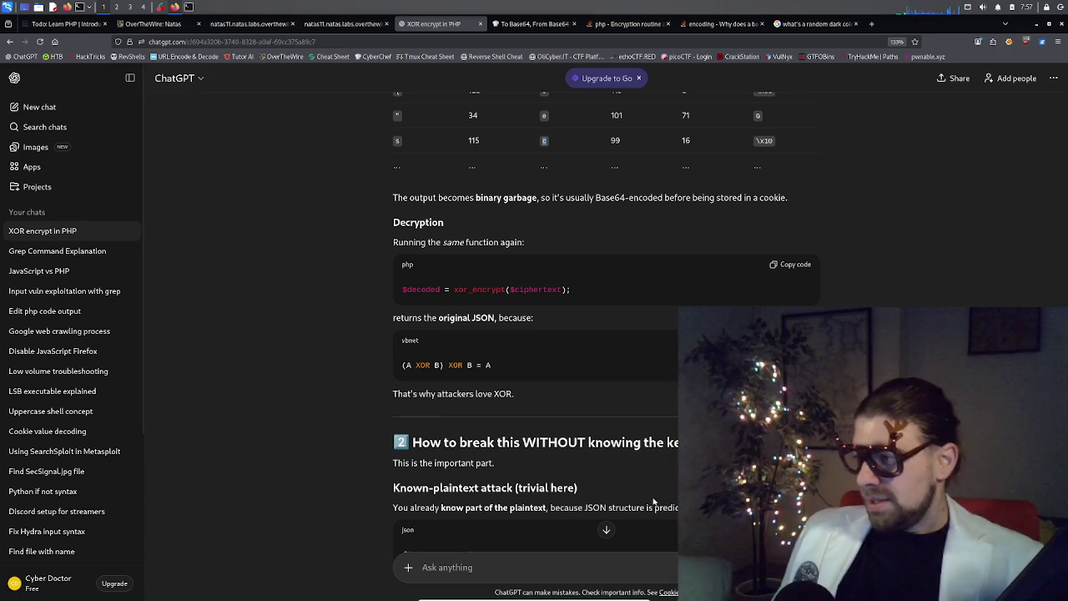
# - Highlight 'key' in the break-without-key heading and scroll to the secretsecretsecret key block
pyautogui.tripleClick(672, 444)
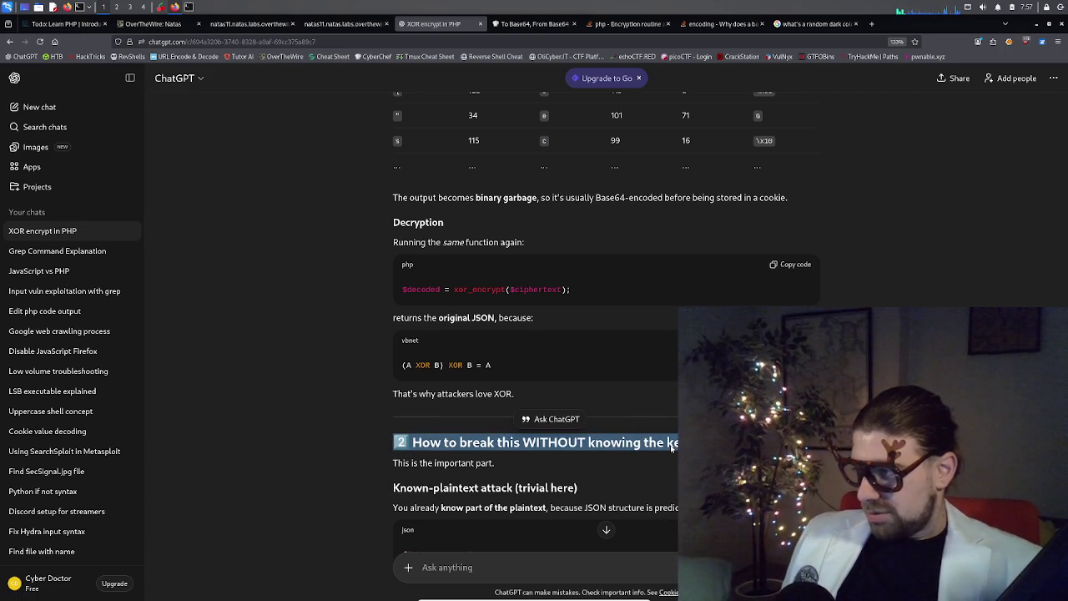
pyautogui.doubleClick(672, 445)
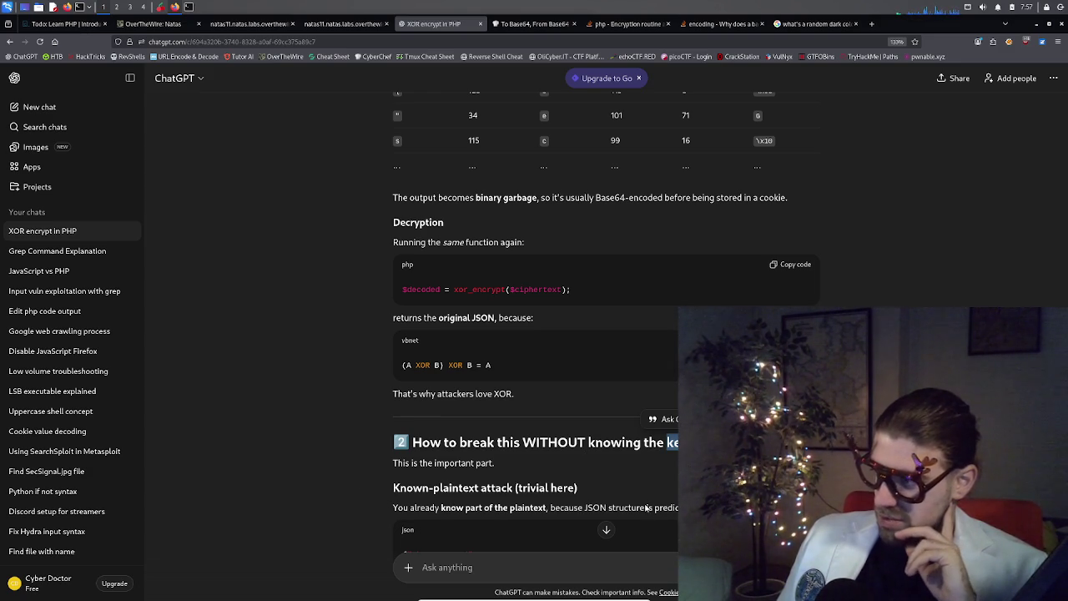
pyautogui.scroll(-1, 661, 523)
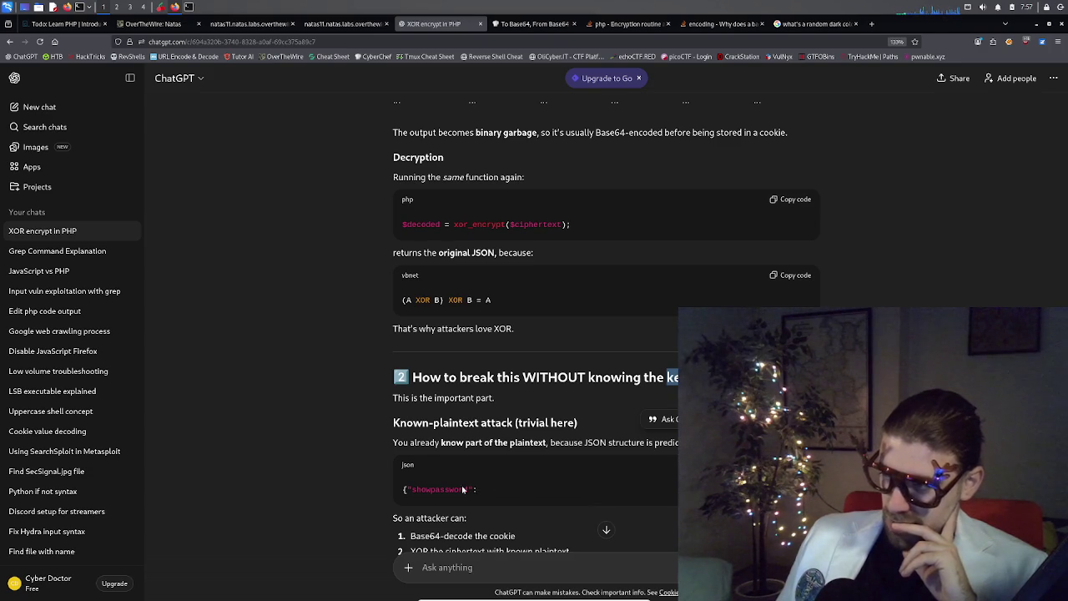
pyautogui.scroll(-1, 464, 499)
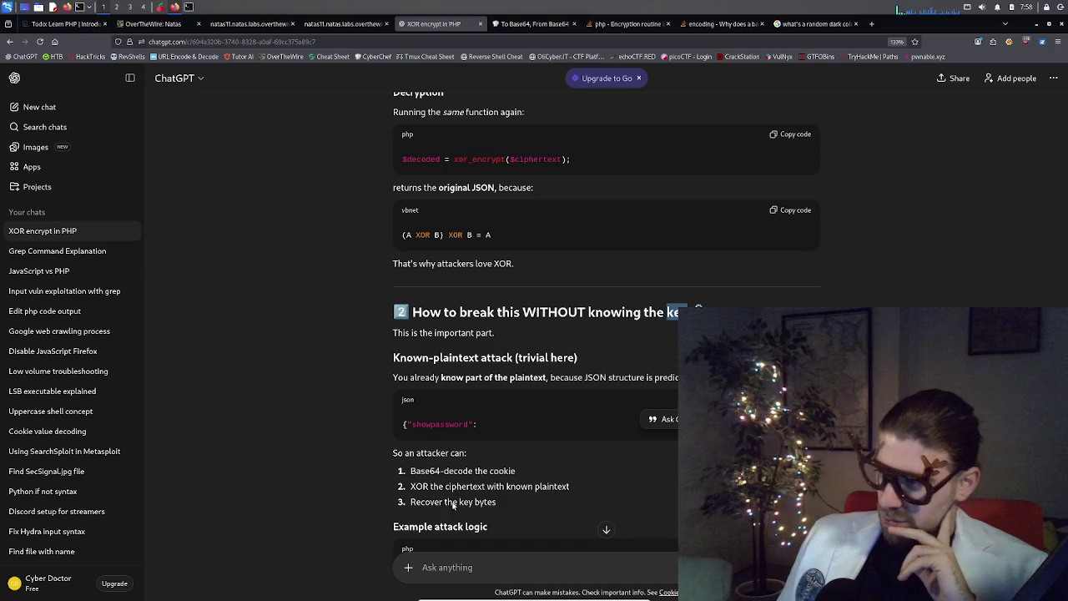
pyautogui.scroll(-1, 481, 511)
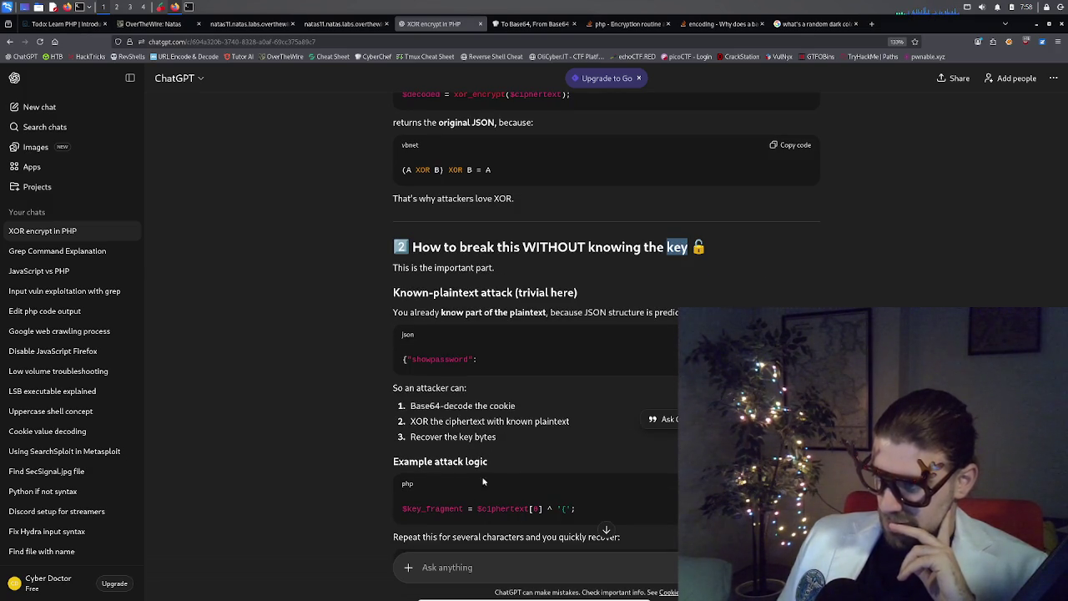
pyautogui.scroll(-1, 550, 511)
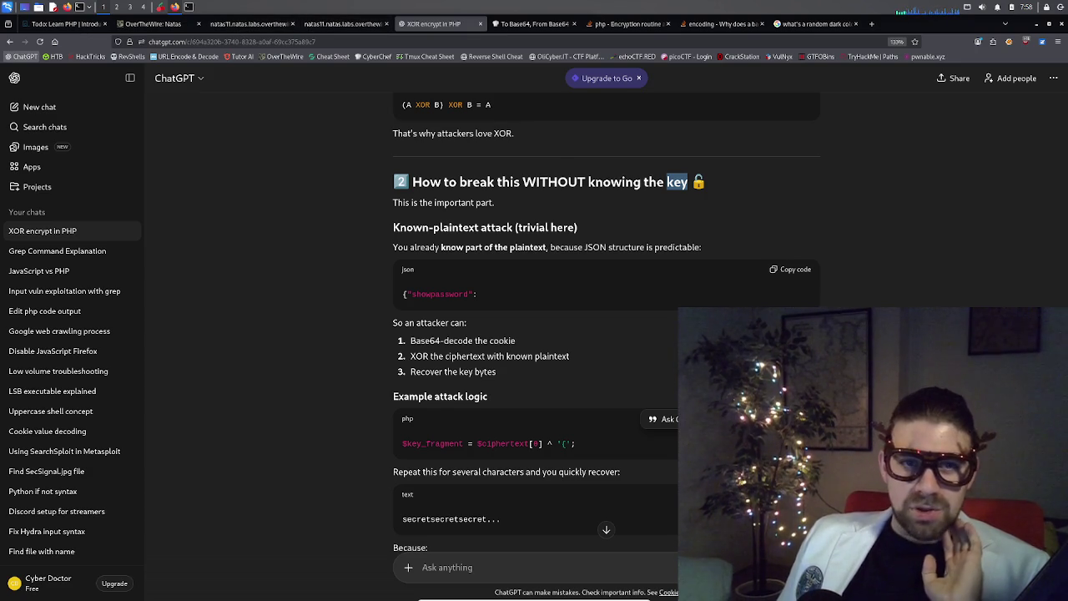
pyautogui.click(249, 23)
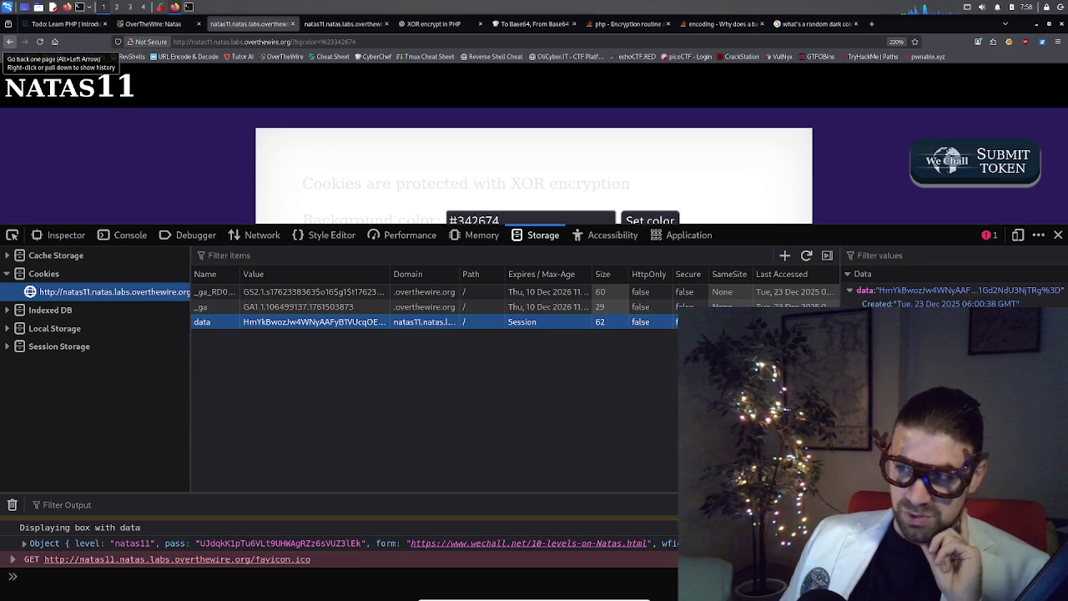
# - Close the developer tools so the natas11 page fills the window
pyautogui.click(1058, 235)
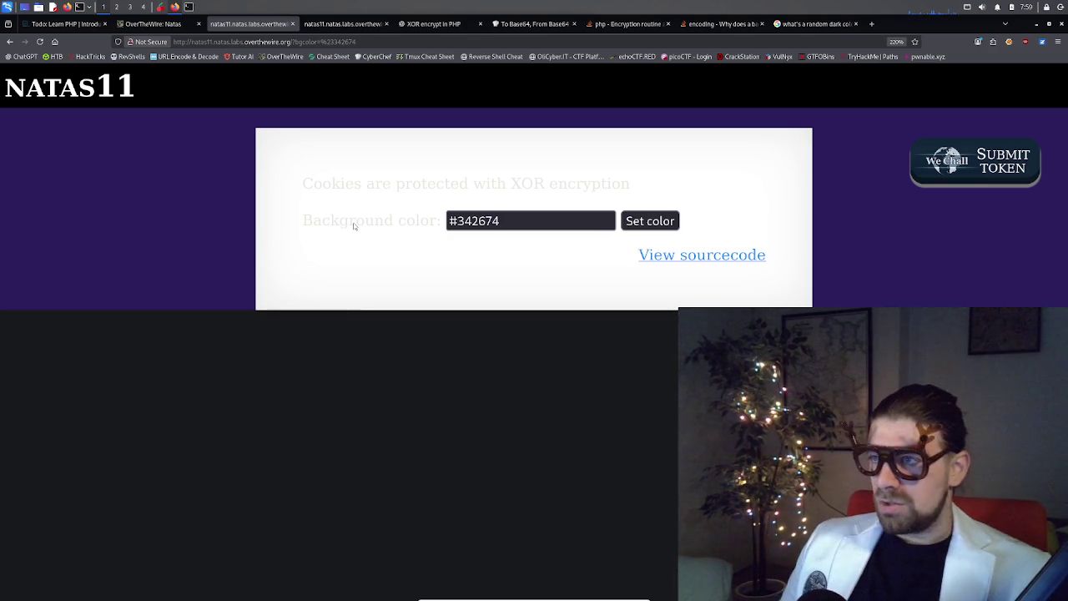
# - Select the #342674 background colour value, then switch across tabs to the natas11 PHP source
pyautogui.click(526, 219)
pyautogui.tripleClick(527, 219)
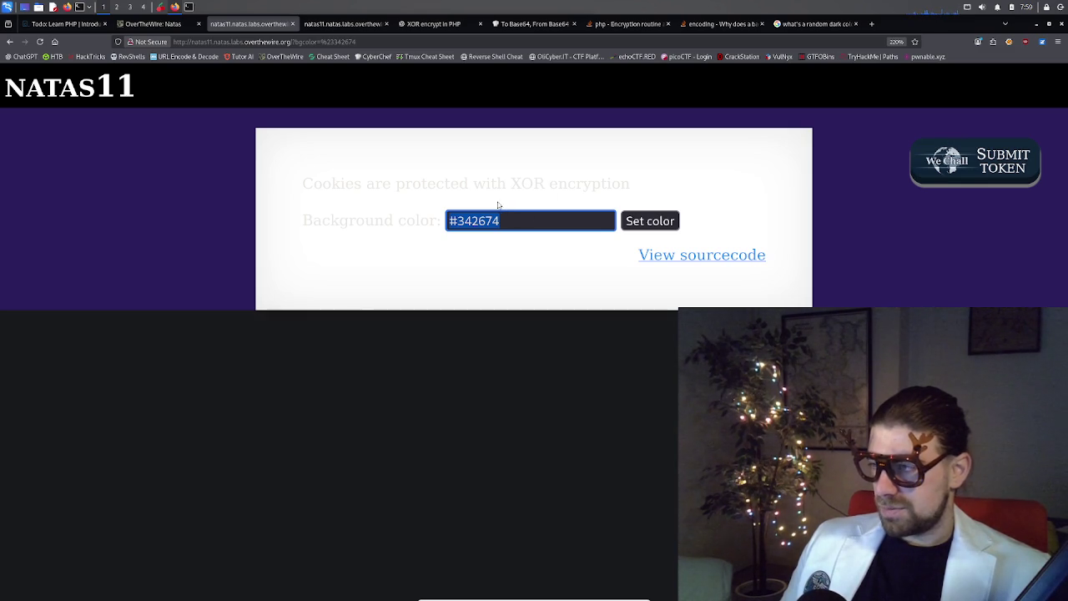
pyautogui.click(553, 24)
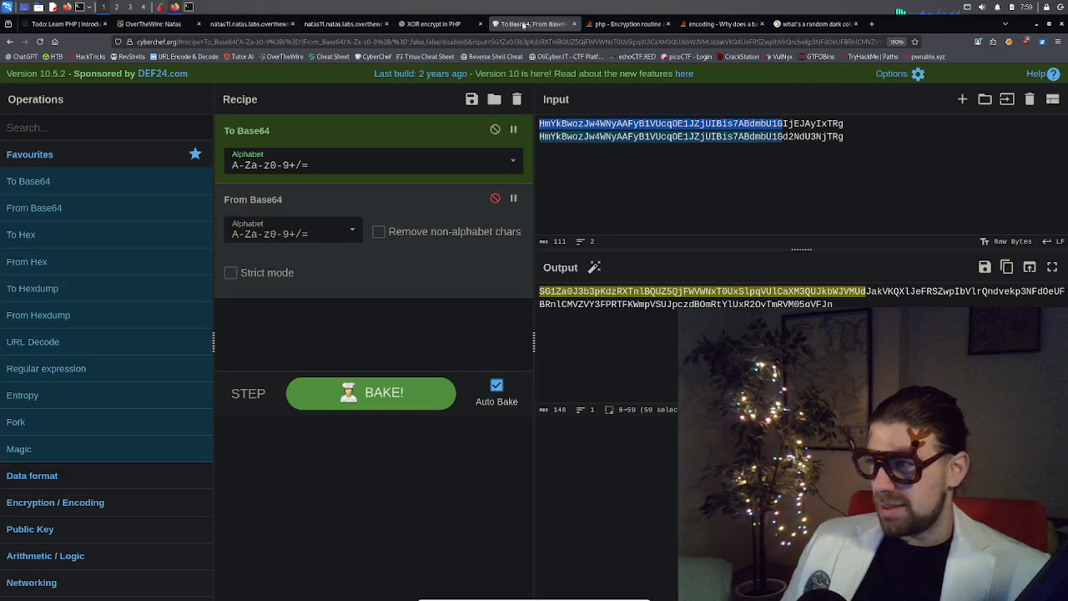
pyautogui.click(434, 23)
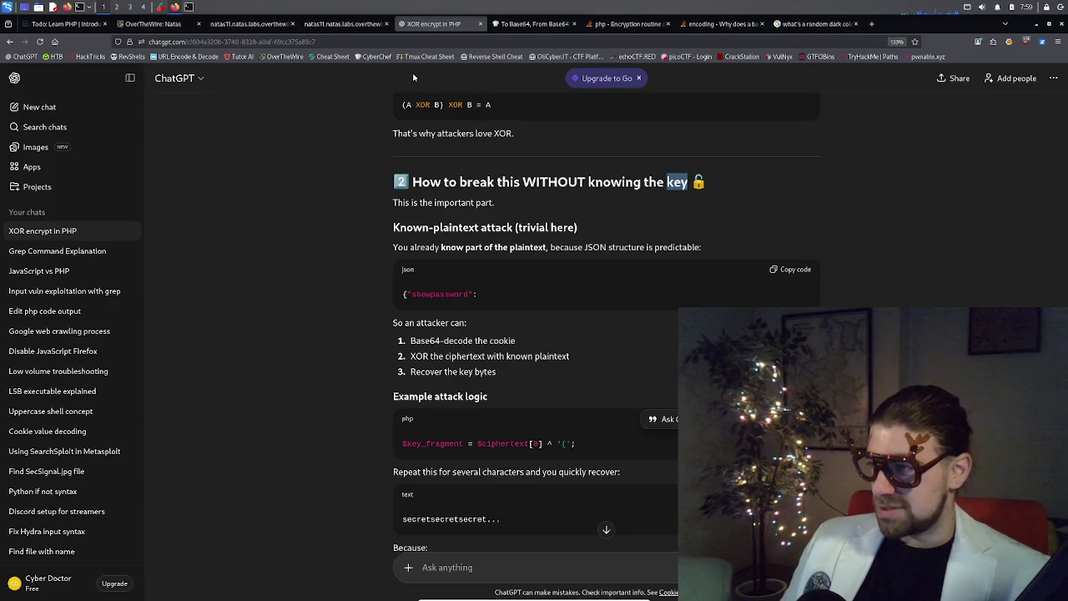
pyautogui.click(346, 23)
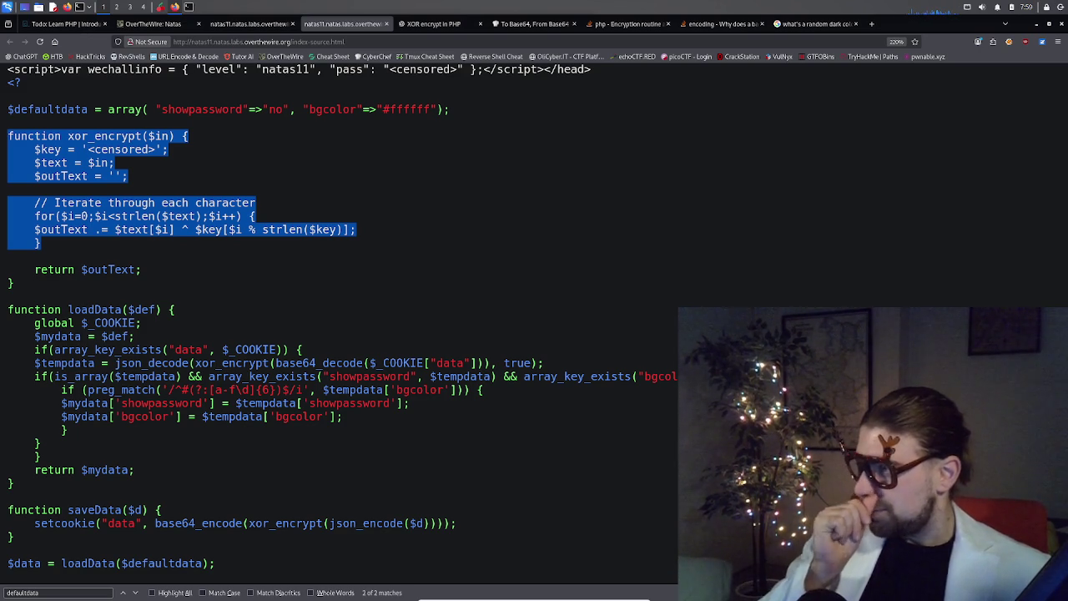
# - Deselect the xor_encrypt code and dismiss the find bar on the natas11 source
pyautogui.click(656, 458)
pyautogui.press('Escape')
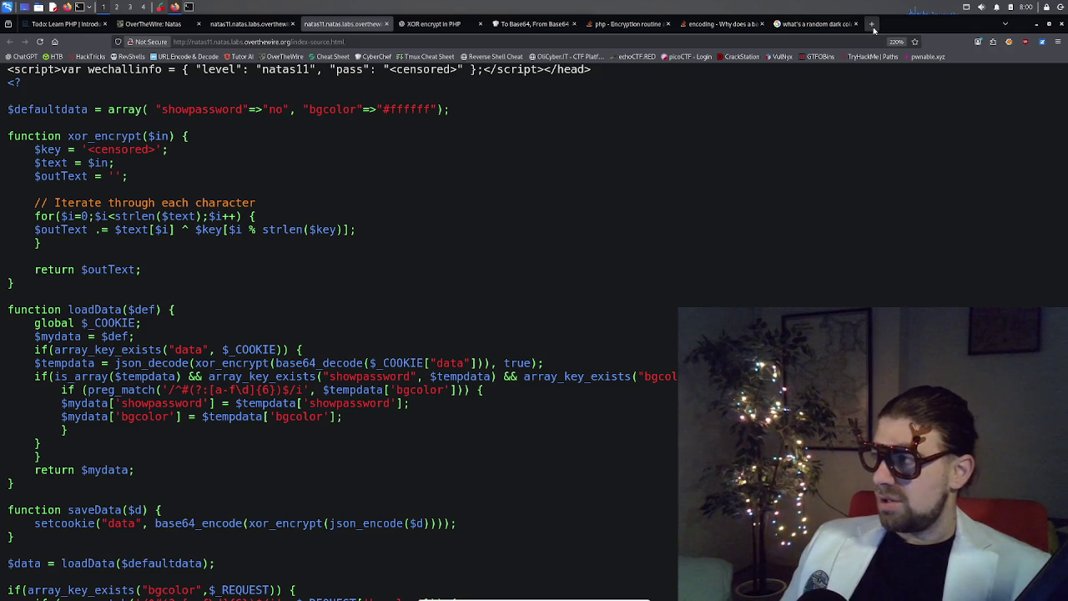
pyautogui.click(872, 24)
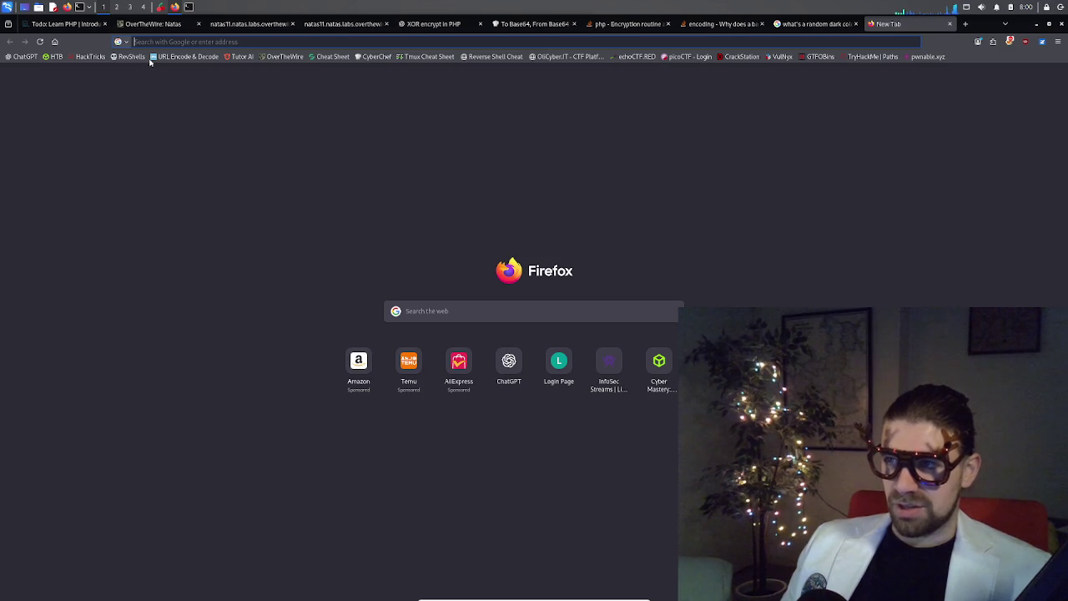
# - Load infosecstreams.com in the new tab via the address bar entry 'infosecstreams.com'
pyautogui.click(171, 42)
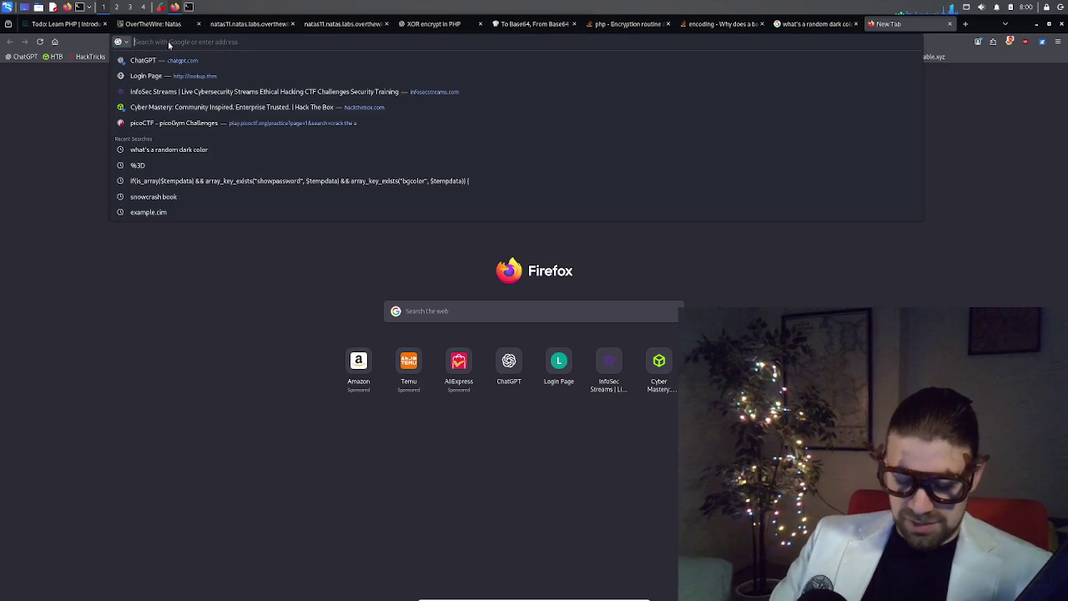
pyautogui.write('str')
pyautogui.press('BackSpace')
pyautogui.press('BackSpace')
pyautogui.press('BackSpace')
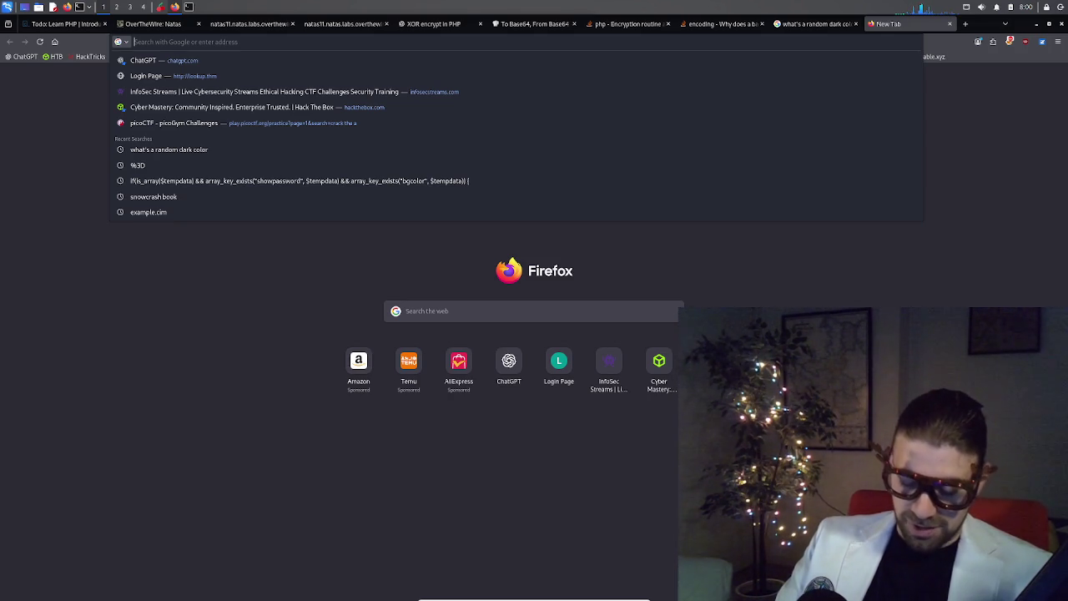
pyautogui.write('infosecstreams.com')
pyautogui.press('Return')
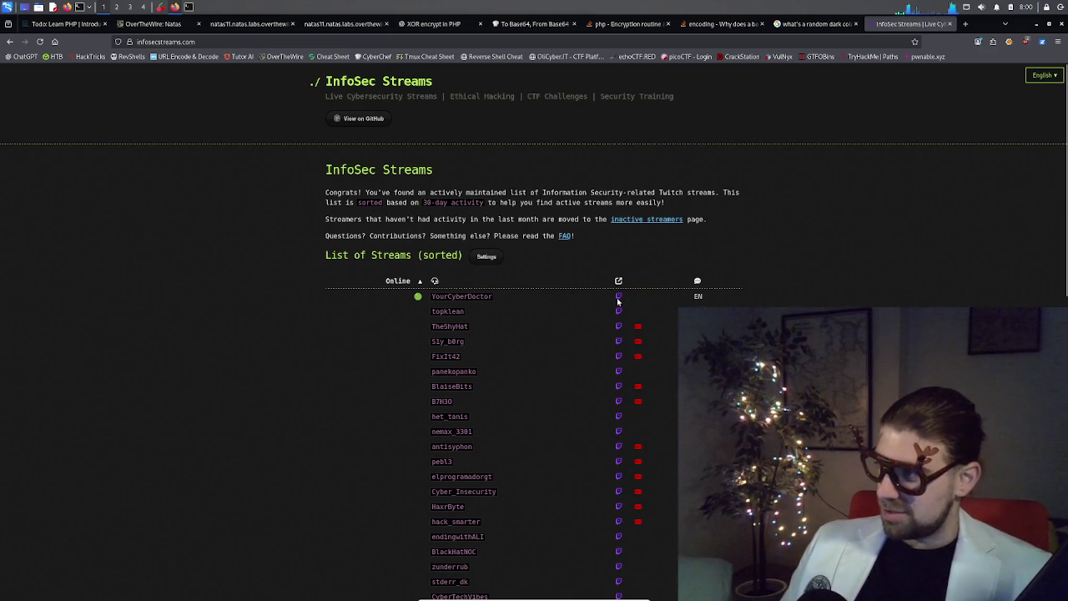
# - Open the last InfoSec Streams streamer's Twitch channel in a new tab and switch to it
pyautogui.moveTo(619, 302)
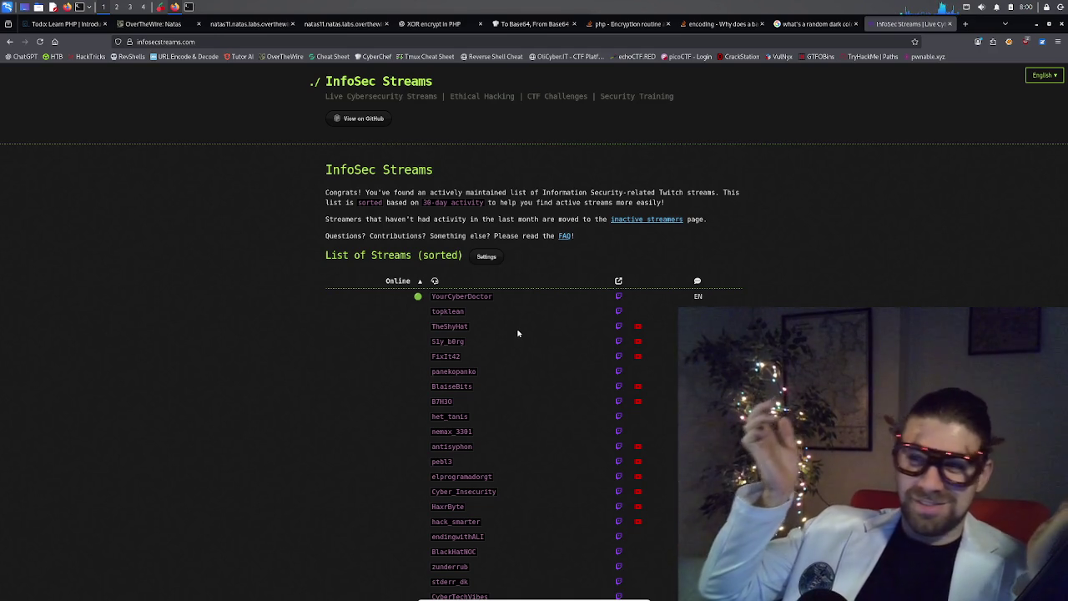
pyautogui.scroll(-15, 529, 351)
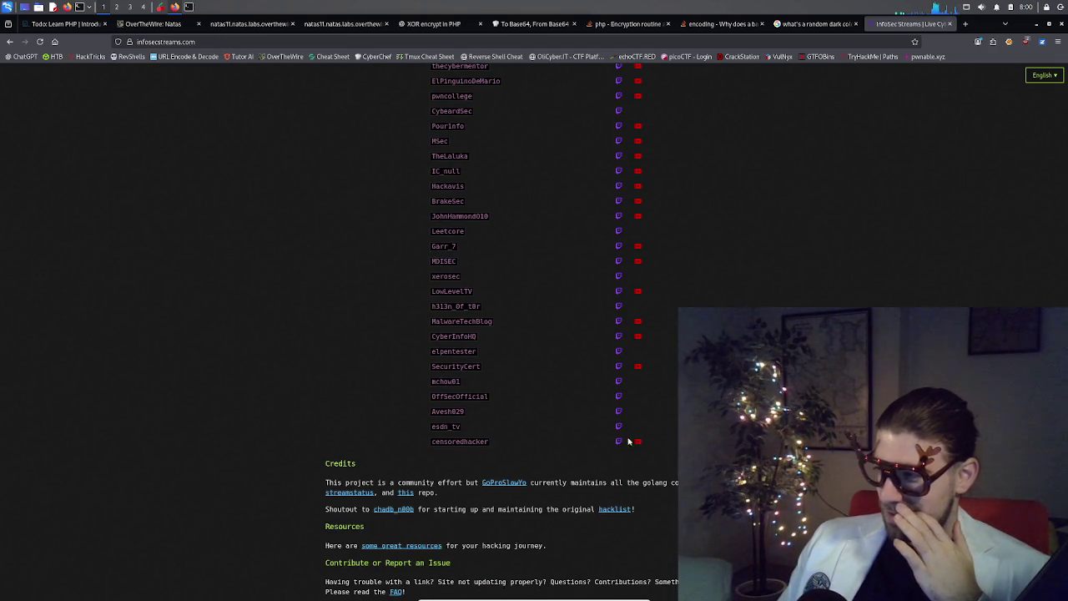
pyautogui.middleClick(618, 443)
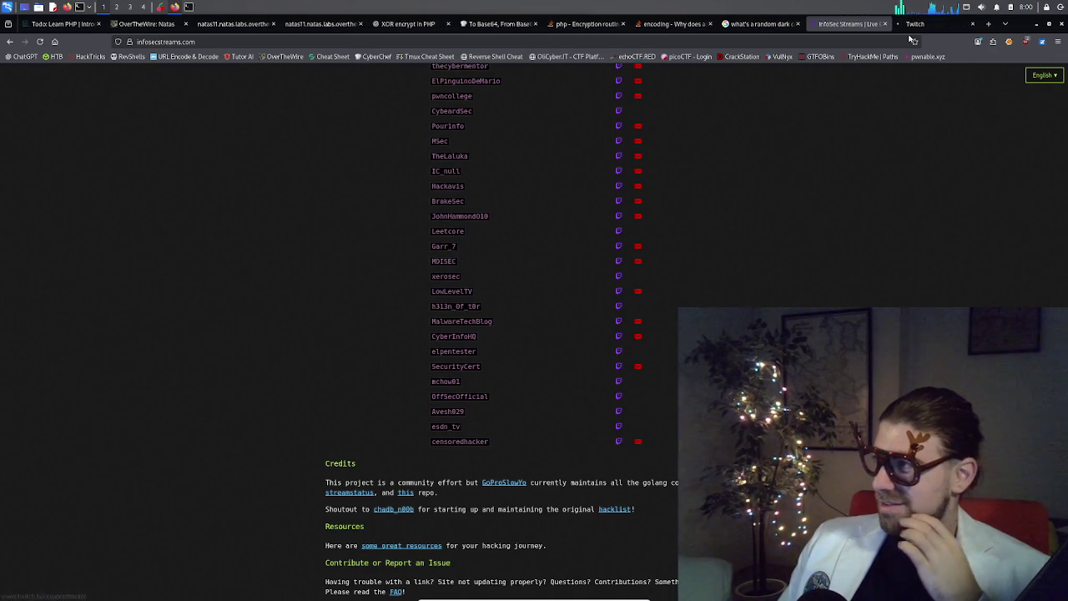
pyautogui.click(909, 25)
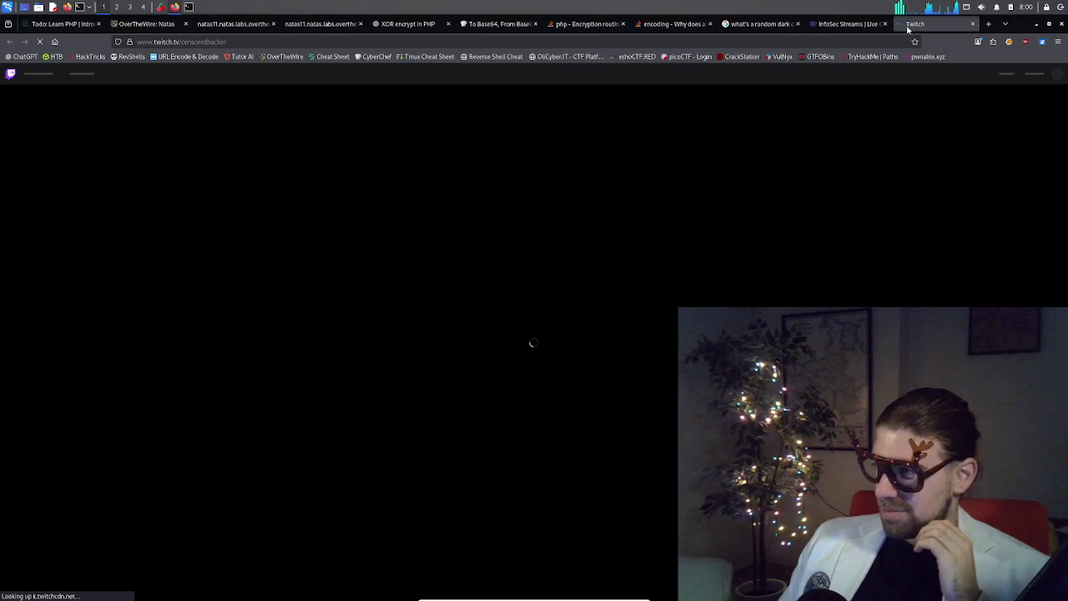